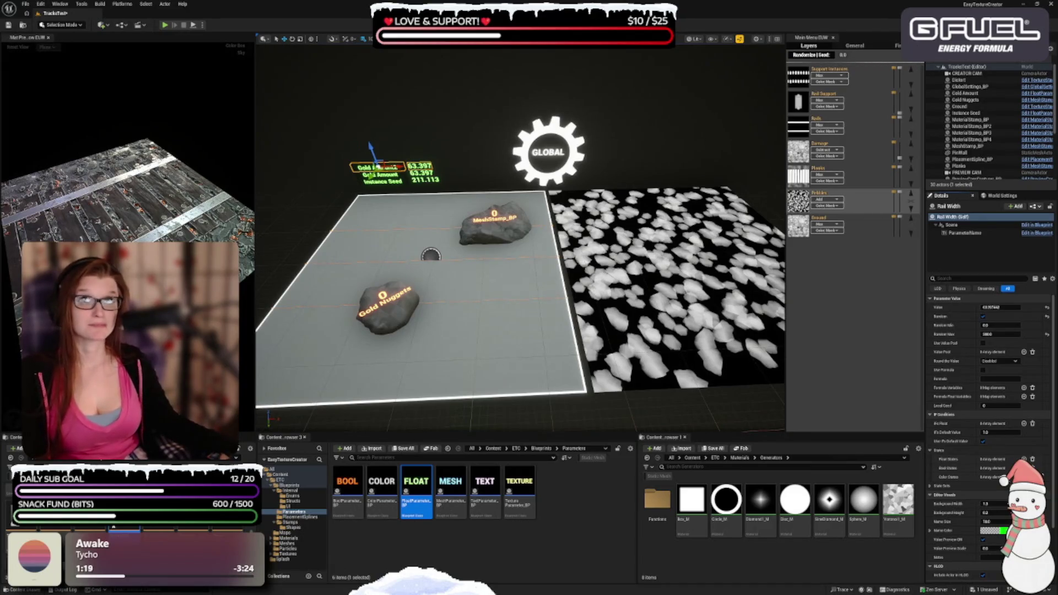
Step: Set Rail Width's random minimum to 0 and maximum to 1
{"action": "left_click", "coordinate": [1006, 326]}
{"action": "type", "text": "0"}
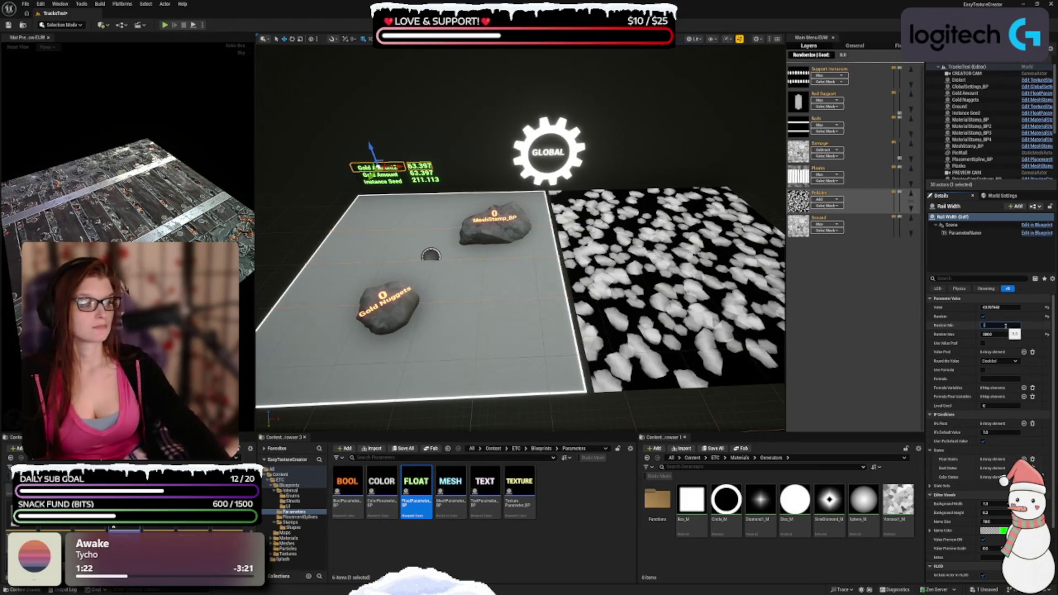
{"action": "key", "text": "Tab"}
{"action": "type", "text": "1"}
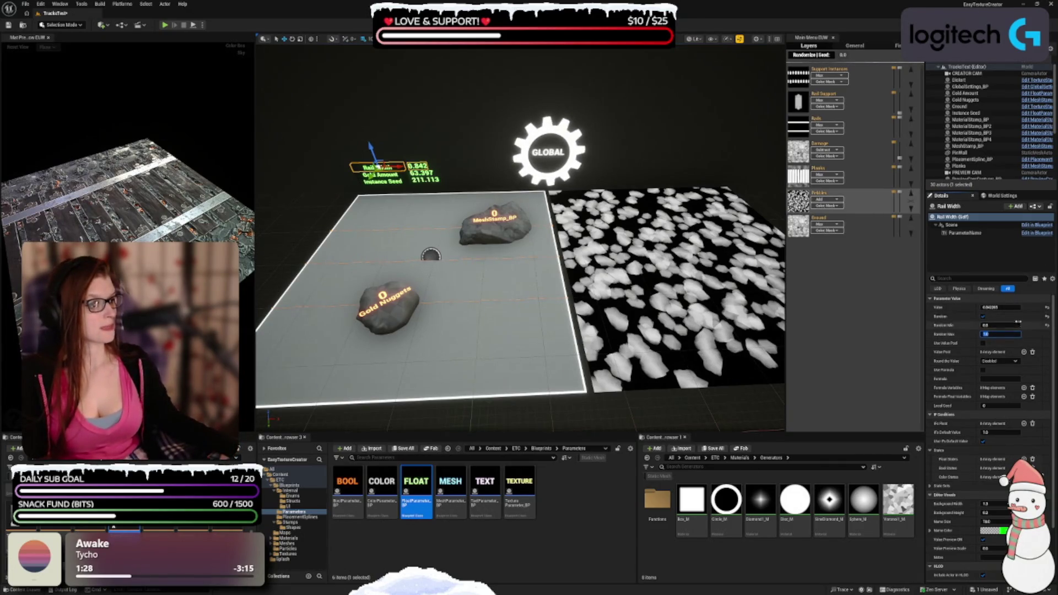
Step: Duplicate the Rail Width parameter actor and rename the copy Plank Amount
{"action": "left_click_drag", "start_coordinate": [370, 148], "coordinate": [368, 141]}
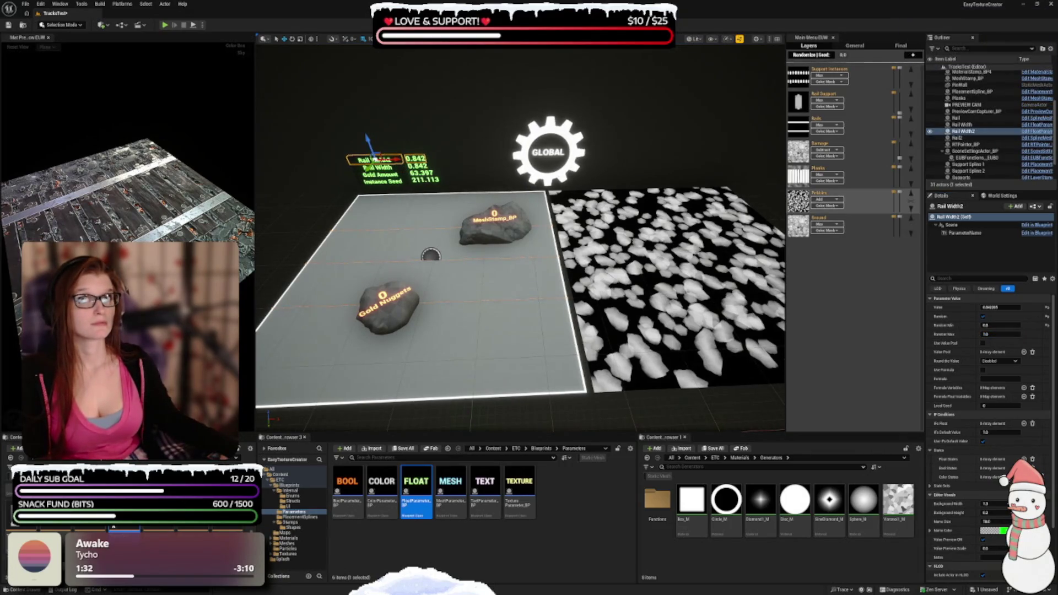
{"action": "left_click", "coordinate": [959, 206]}
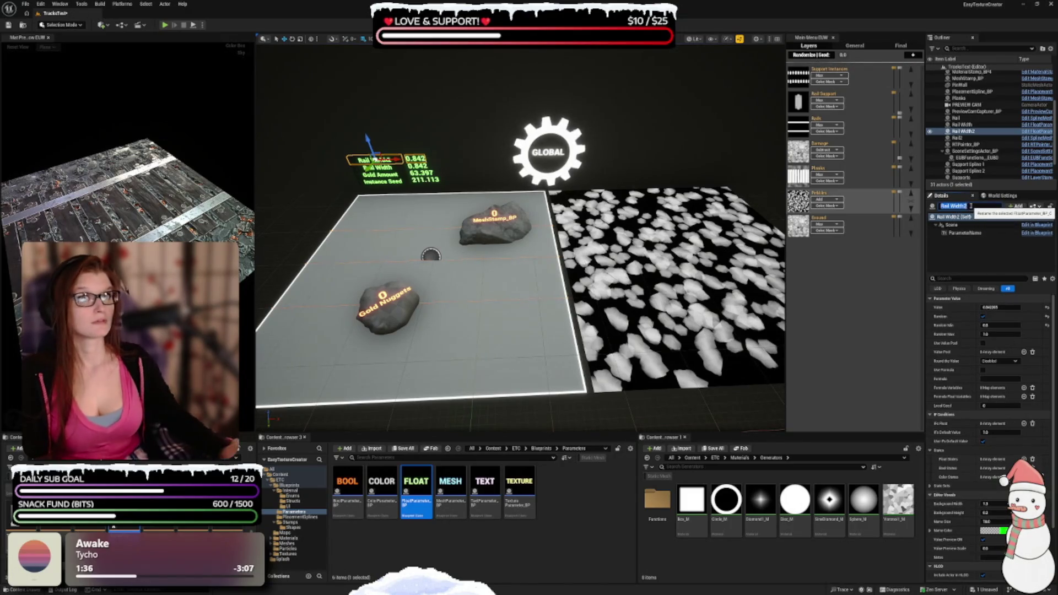
{"action": "type", "text": "Plank"}
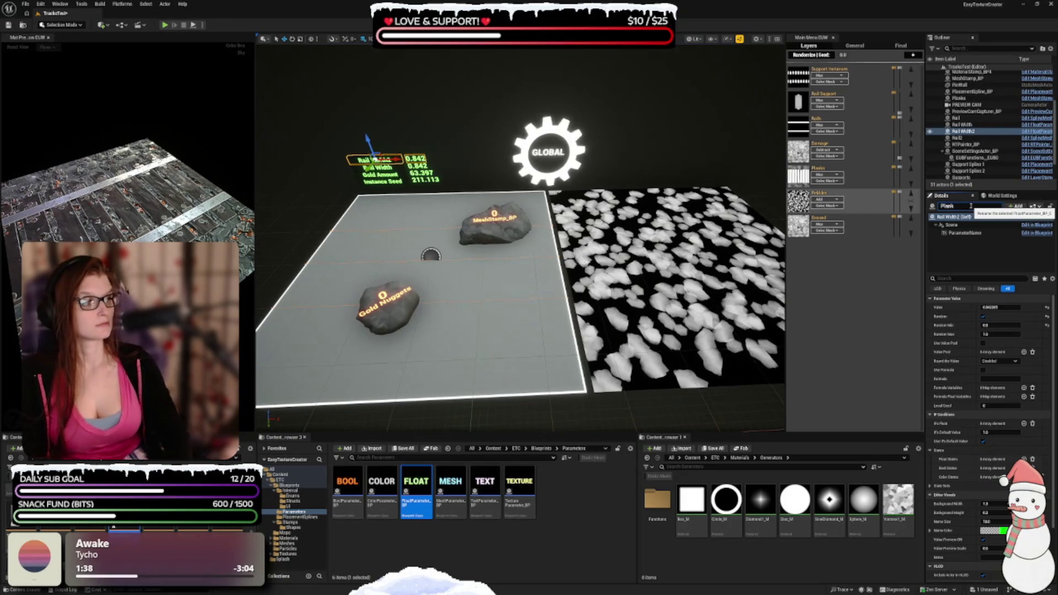
{"action": "type", "text": " Amount"}
{"action": "key", "text": "Return"}
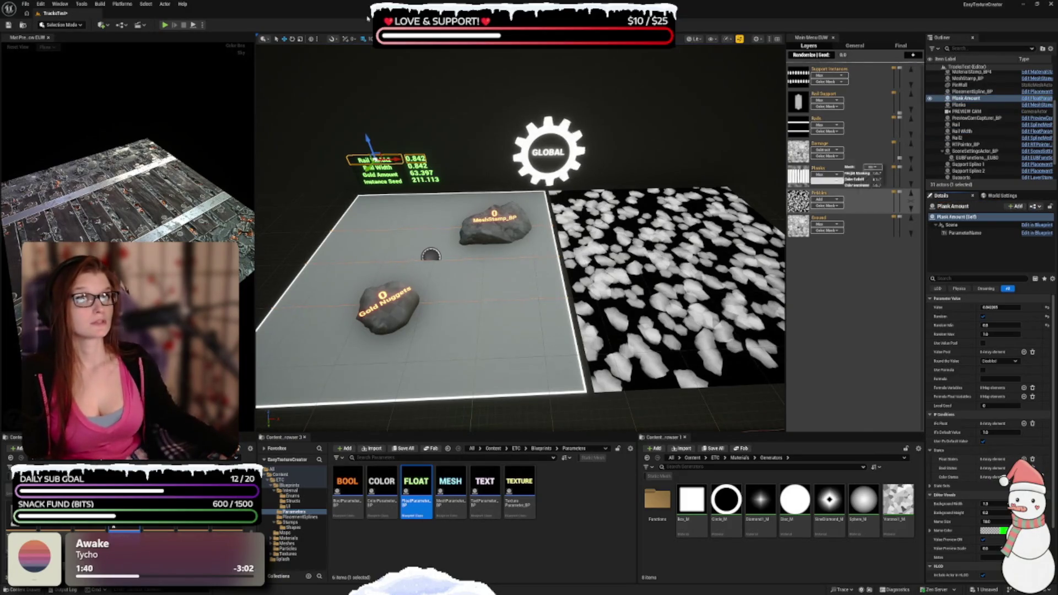
Step: Give Plank Amount a random range of 7 to 9, save, and duplicate it
{"action": "left_click", "coordinate": [997, 325]}
{"action": "type", "text": "1"}
{"action": "key", "text": "Tab"}
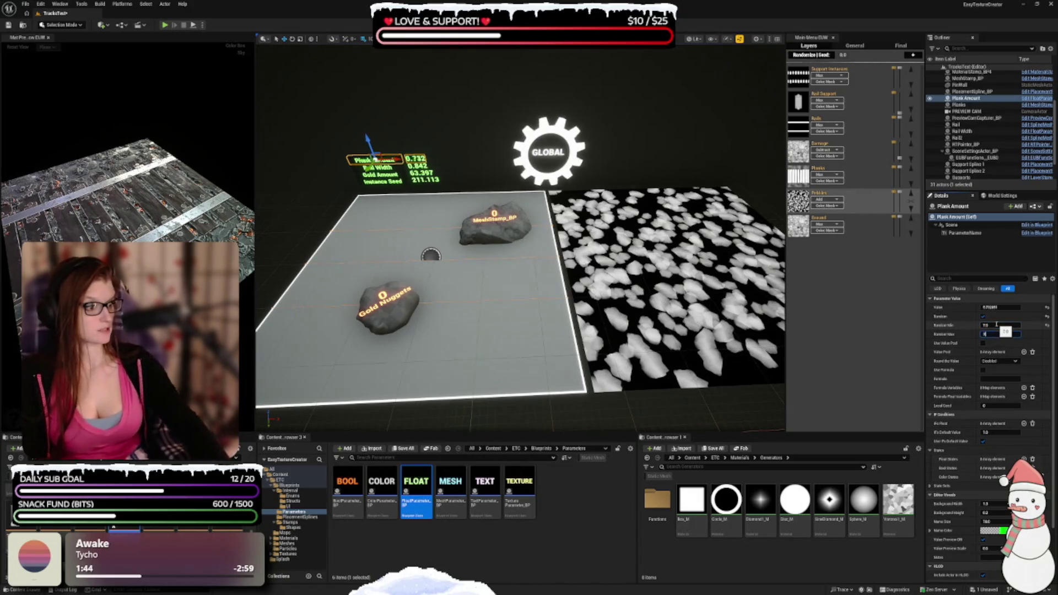
{"action": "key", "text": "Return"}
{"action": "key", "text": "ctrl+s"}
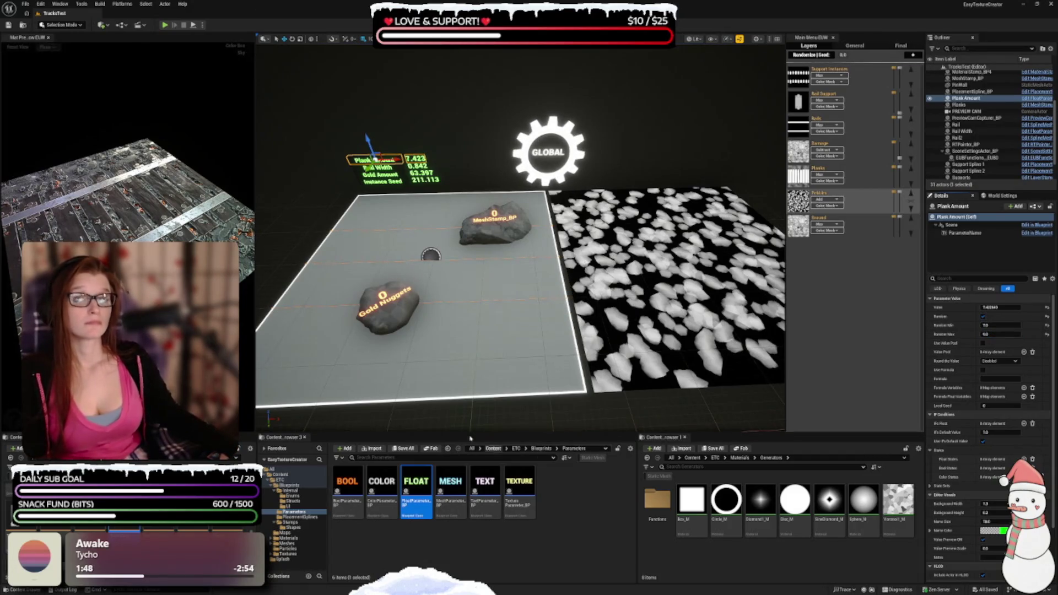
{"action": "left_click_drag", "start_coordinate": [368, 138], "coordinate": [368, 130], "text": "alt"}
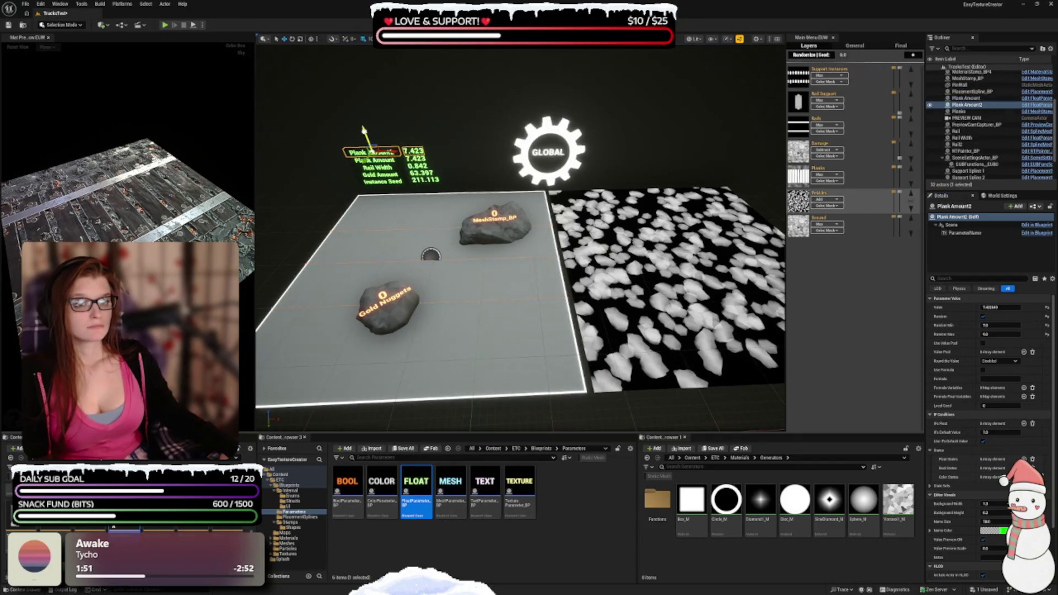
Step: Rename the Plank Amount copy to Plank Distortion with random minimum 0.3, then duplicate it
{"action": "left_click", "coordinate": [959, 207]}
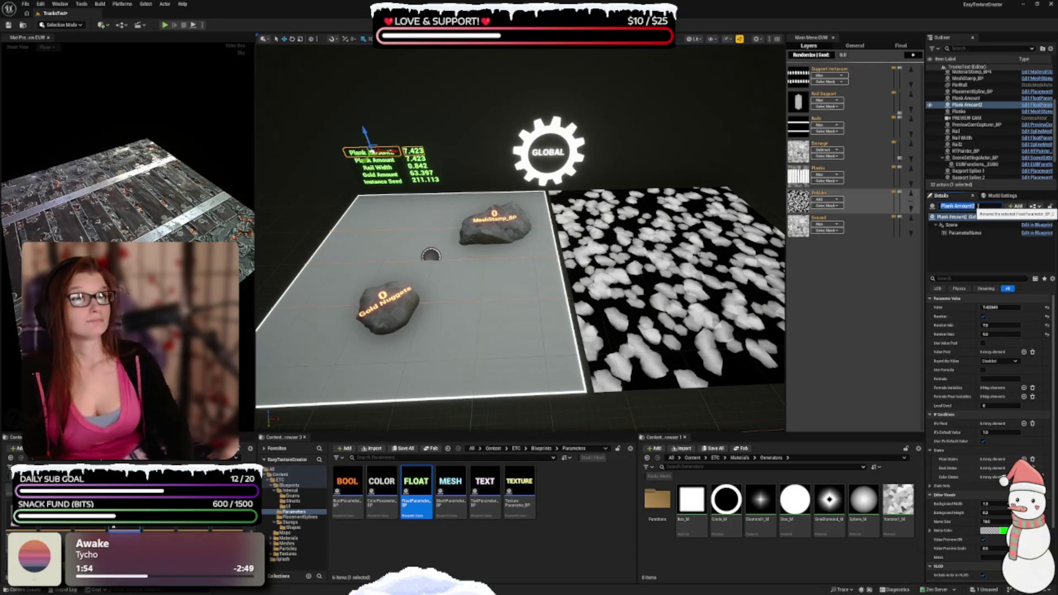
{"action": "type", "text": "Pla"}
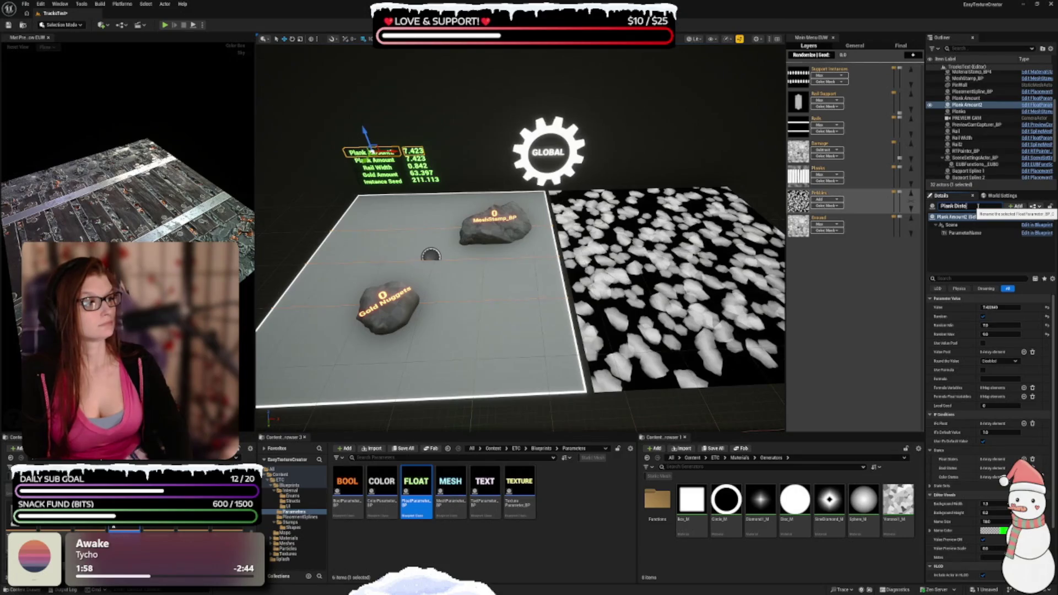
{"action": "type", "text": "n"}
{"action": "key", "text": "Return"}
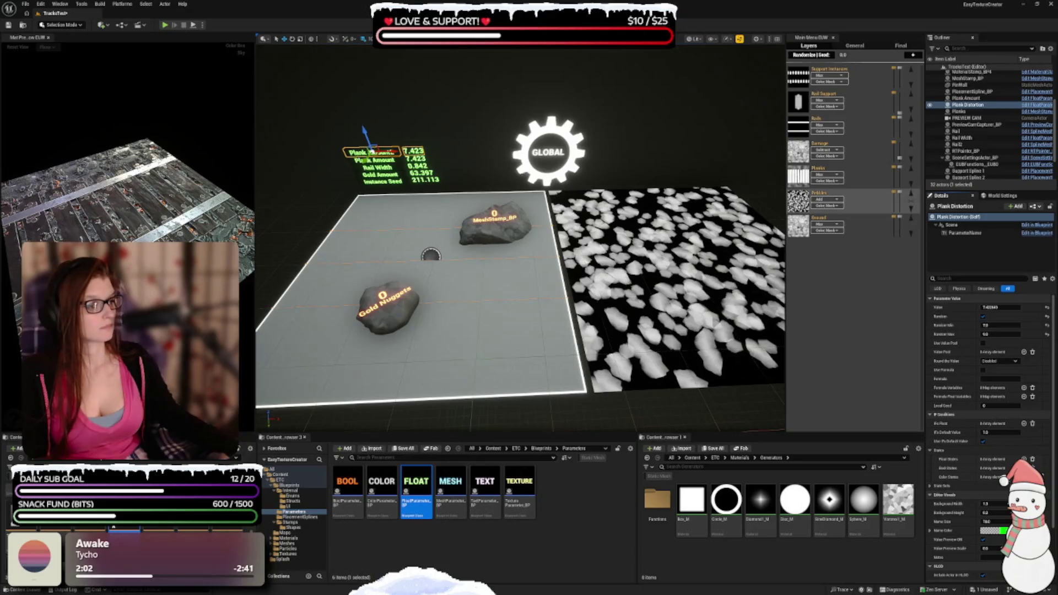
{"action": "left_click", "coordinate": [995, 325]}
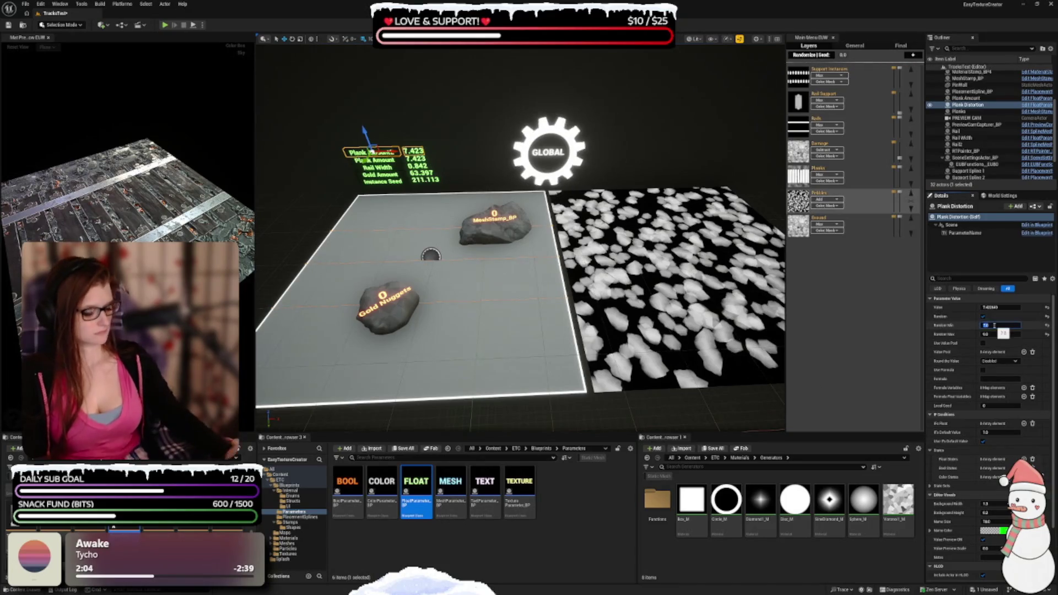
{"action": "type", "text": "0.3"}
{"action": "key", "text": "Tab"}
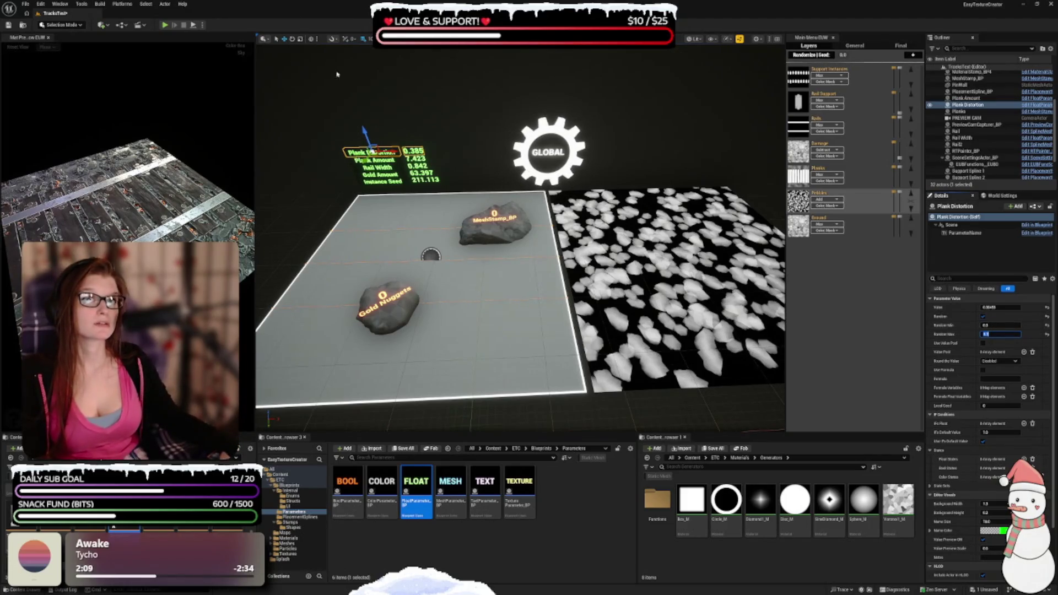
{"action": "left_click_drag", "start_coordinate": [366, 134], "coordinate": [364, 125]}
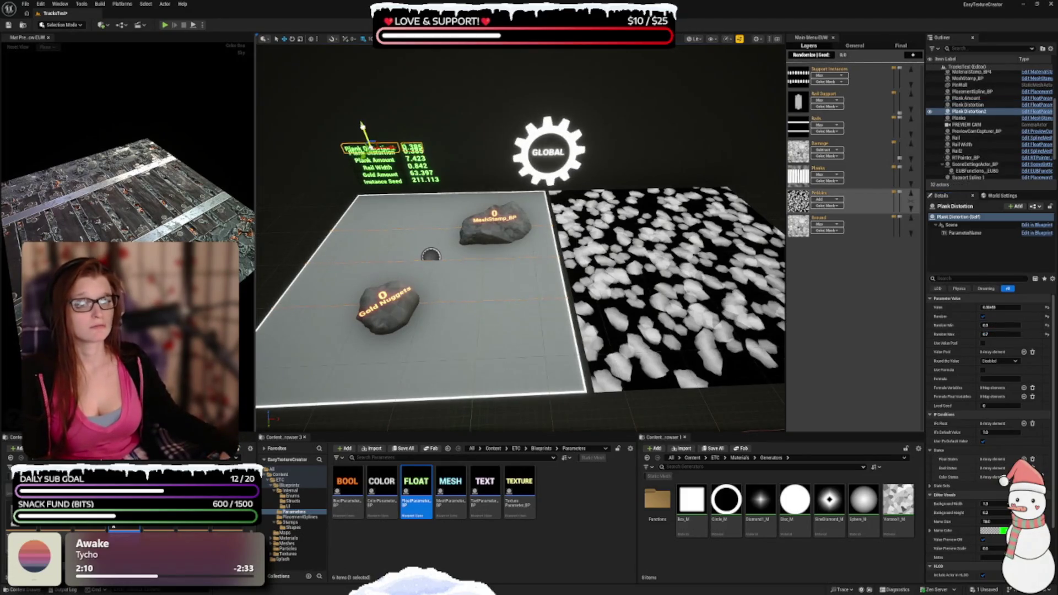
Step: Rename the copy Ground Rotation, enable Use Value Pool, and add one pool entry of 0
{"action": "left_click", "coordinate": [954, 207]}
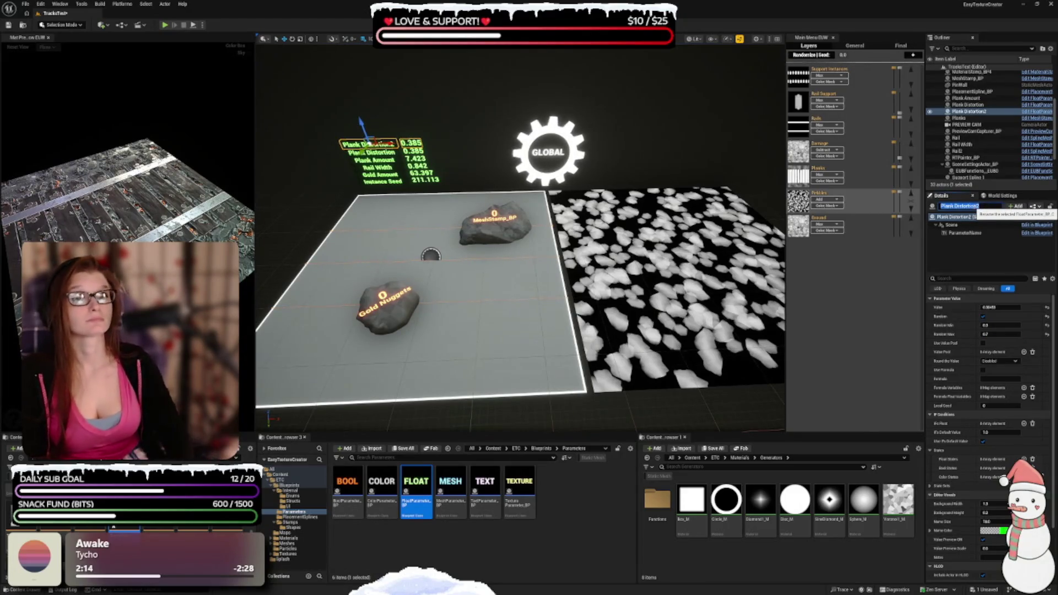
{"action": "type", "text": "G"}
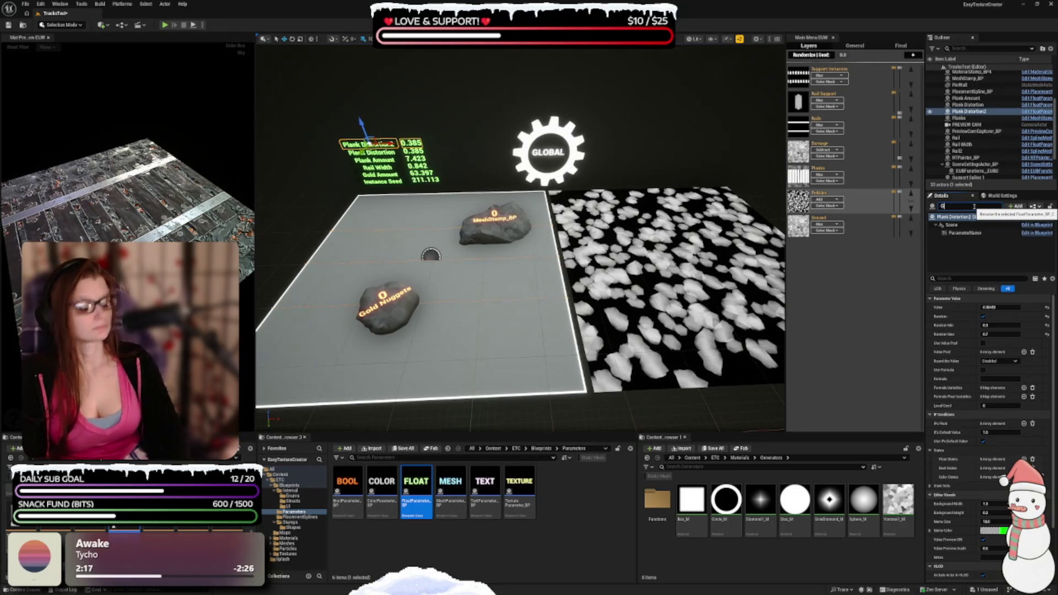
{"action": "type", "text": "round Rotation"}
{"action": "key", "text": "Return"}
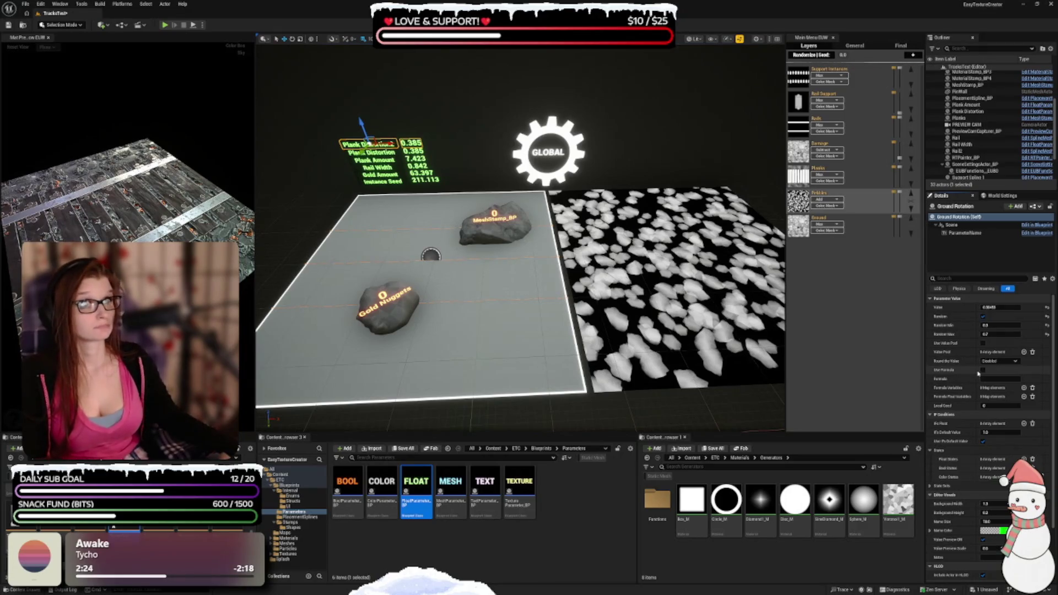
{"action": "left_click", "coordinate": [984, 343]}
{"action": "left_click", "coordinate": [1024, 351]}
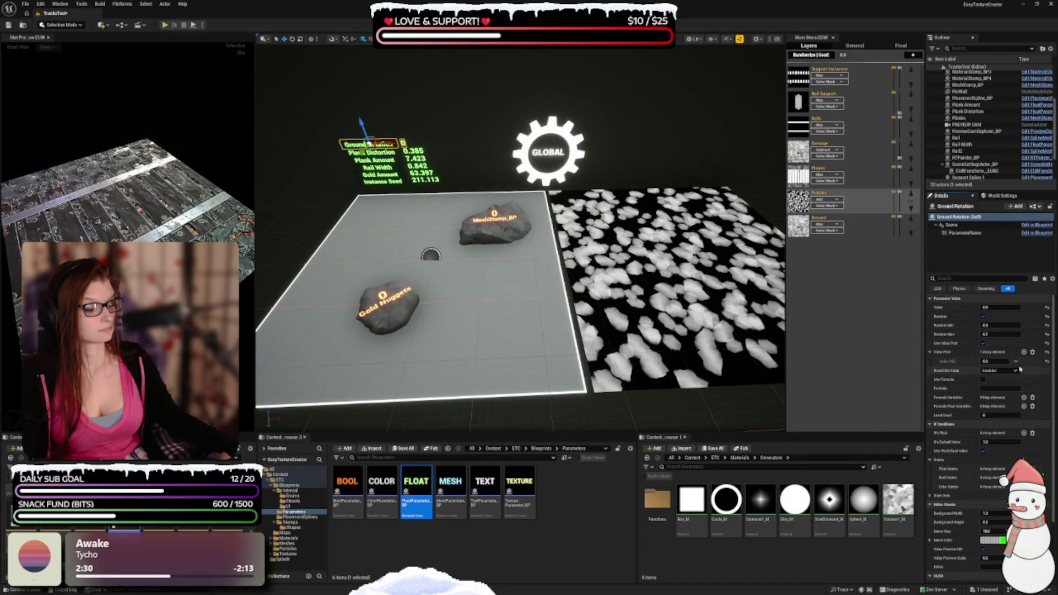
{"action": "left_click", "coordinate": [1016, 362]}
{"action": "key", "text": "Escape"}
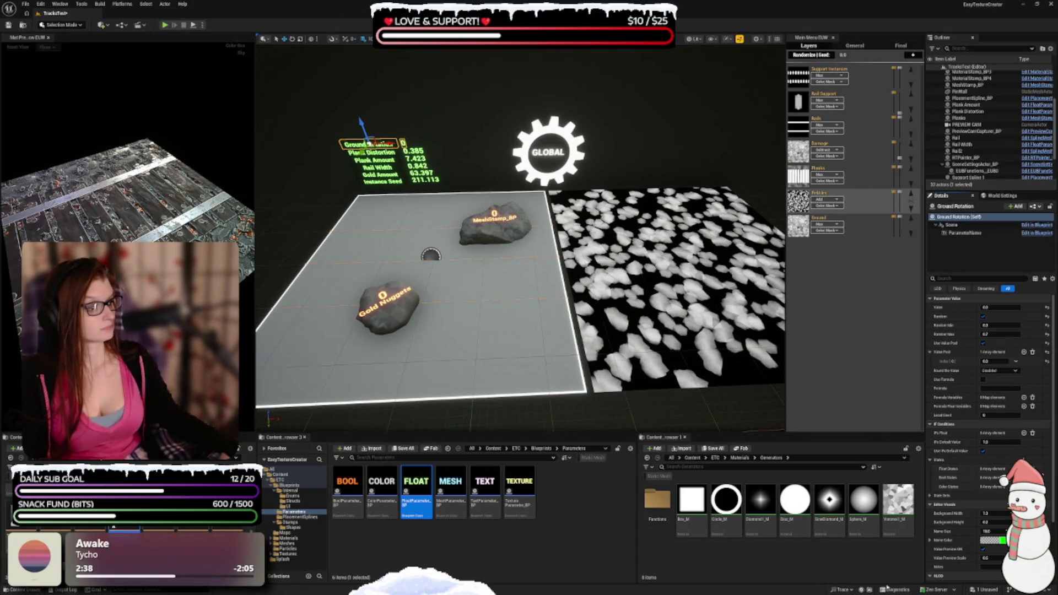
Step: Add Ground Rotation pool entries 5 and 100 after the 0, then save the level
{"action": "left_click", "coordinate": [1024, 352]}
{"action": "left_click", "coordinate": [1025, 352]}
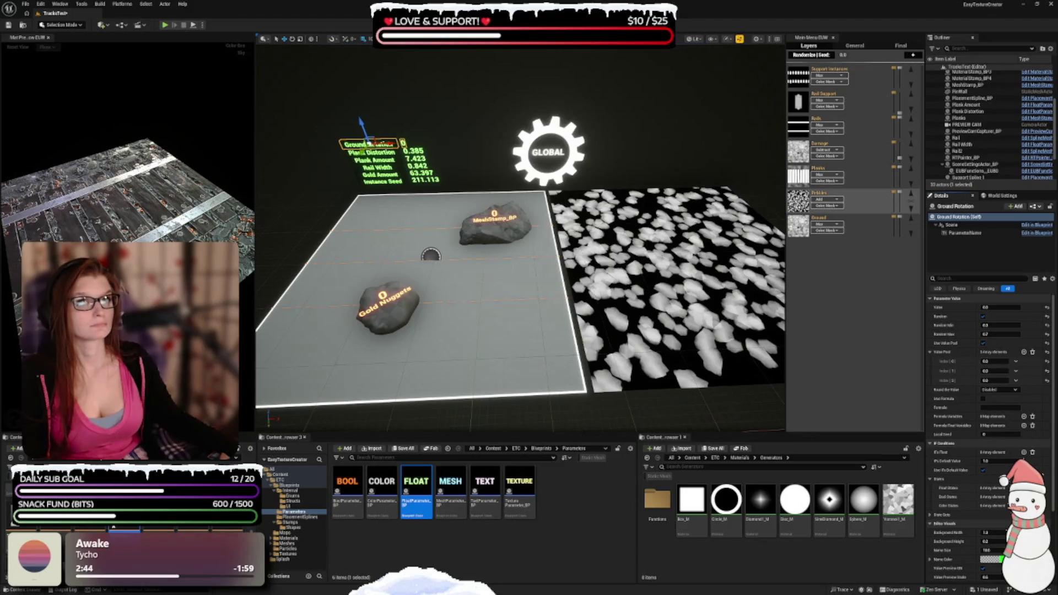
{"action": "left_click", "coordinate": [993, 371]}
{"action": "type", "text": "5"}
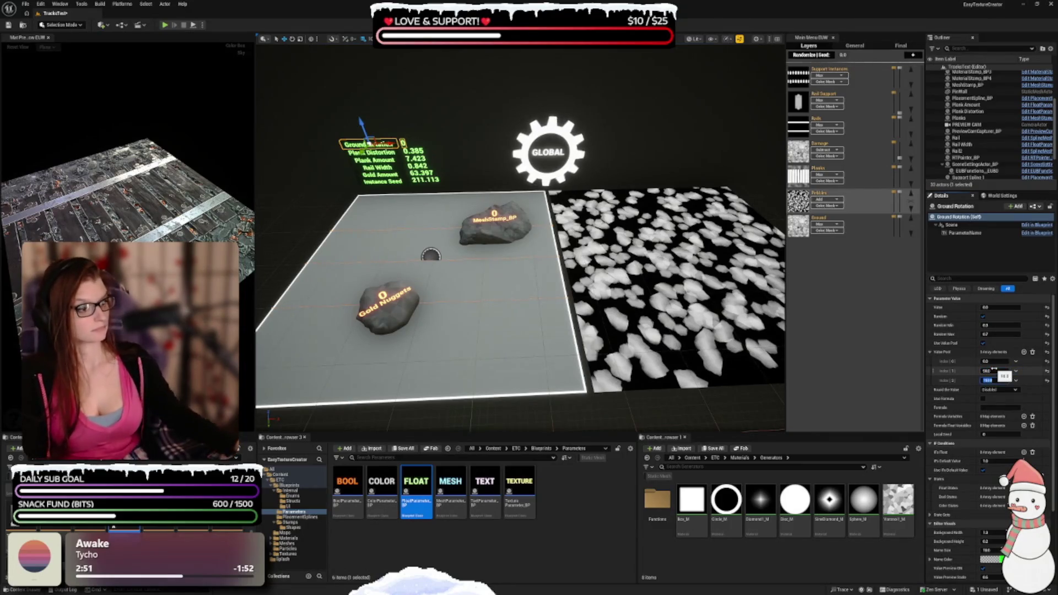
{"action": "key", "text": "Return"}
{"action": "left_click", "coordinate": [999, 381]}
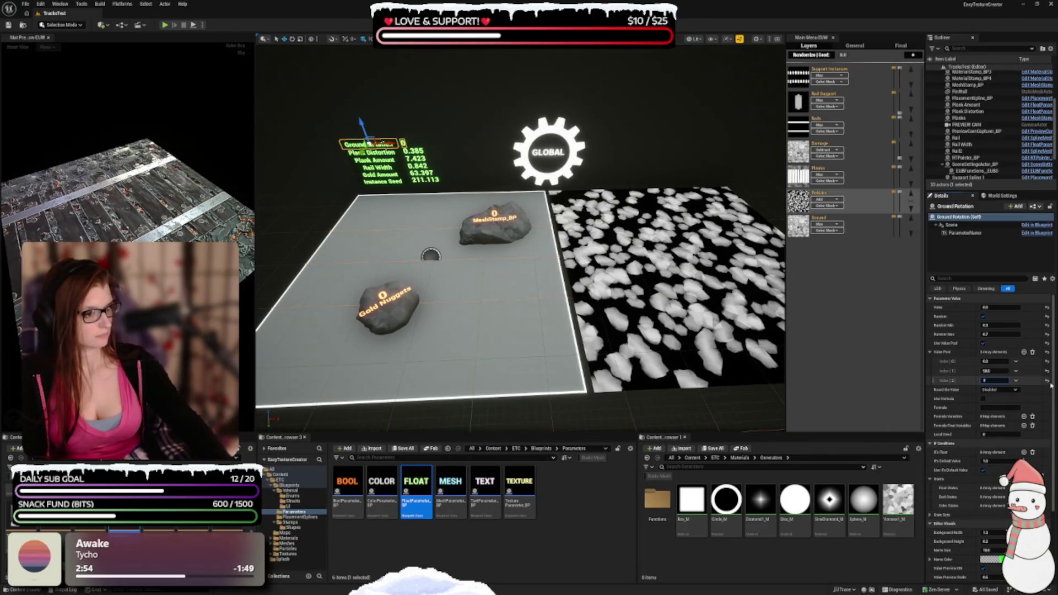
{"action": "type", "text": "100"}
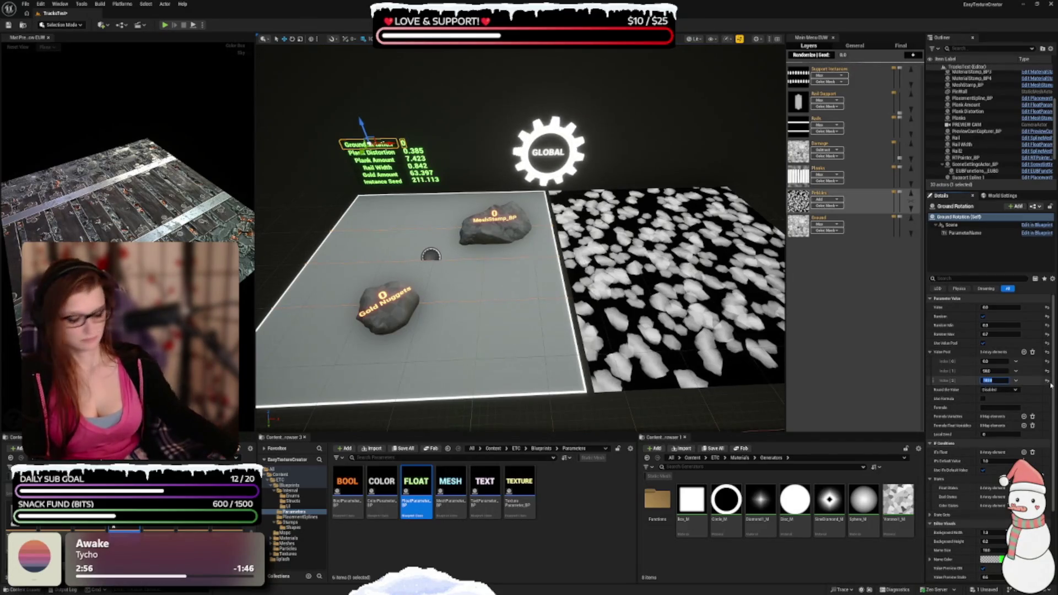
{"action": "key", "text": "Return"}
{"action": "key", "text": "ctrl+s"}
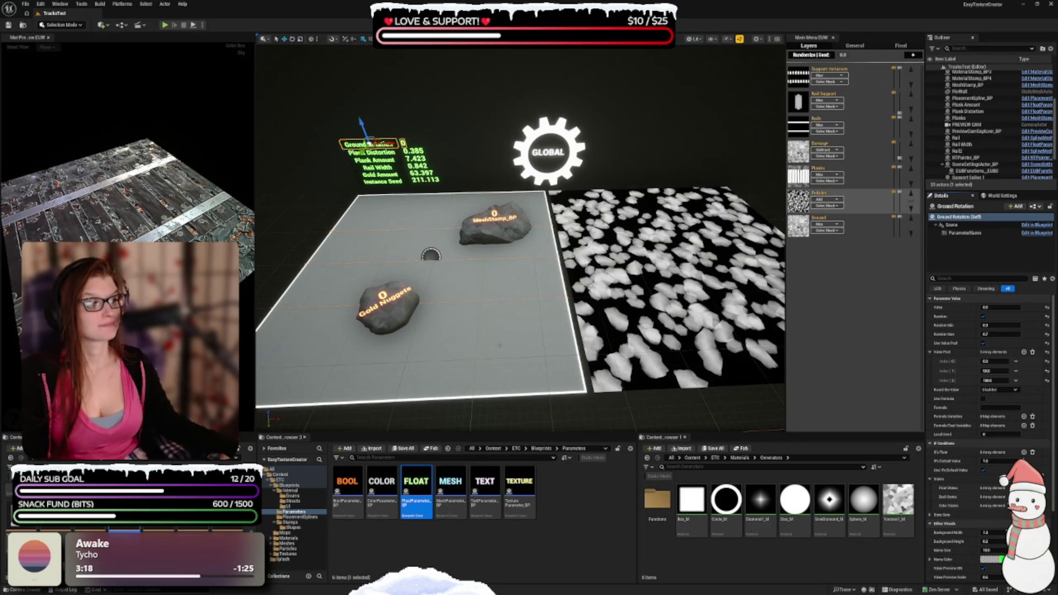
{"action": "key", "text": "Escape"}
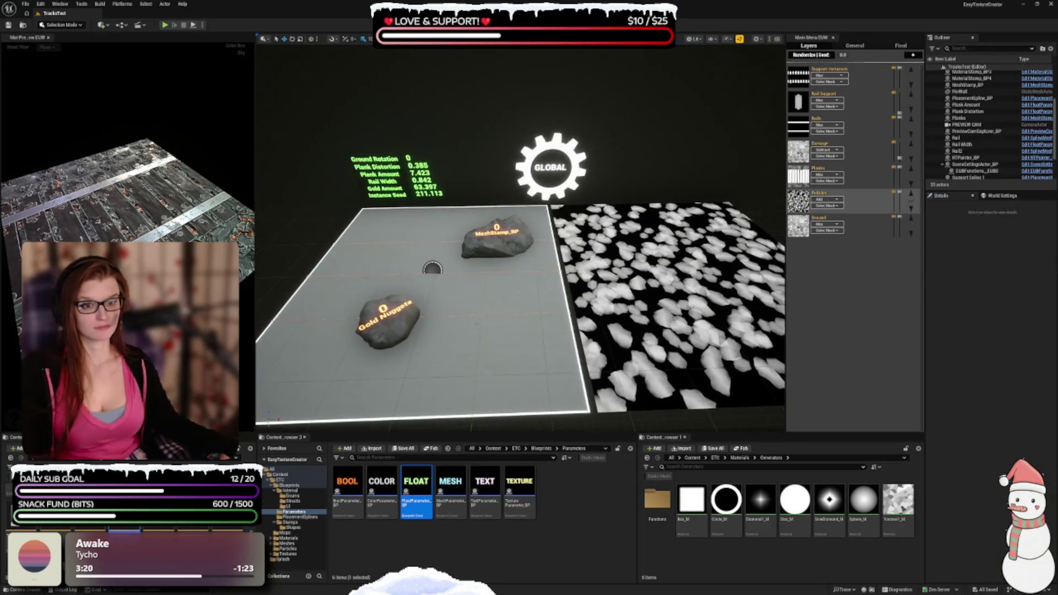
Step: Place a TextureParameter_BP actor in the level, rename it Damage, and enable Random
{"action": "left_click", "coordinate": [519, 493]}
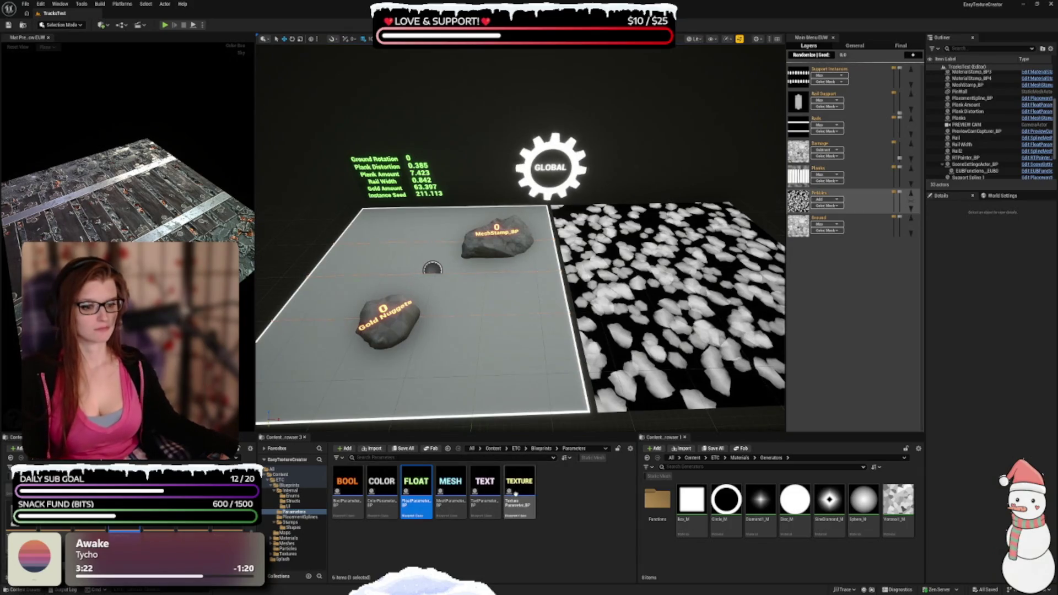
{"action": "mouse_move", "coordinate": [519, 494]}
{"action": "left_mouse_down"}
{"action": "mouse_move", "coordinate": [492, 86]}
{"action": "mouse_move", "coordinate": [397, 102]}
{"action": "mouse_move", "coordinate": [482, 92]}
{"action": "mouse_move", "coordinate": [490, 79]}
{"action": "left_mouse_up"}
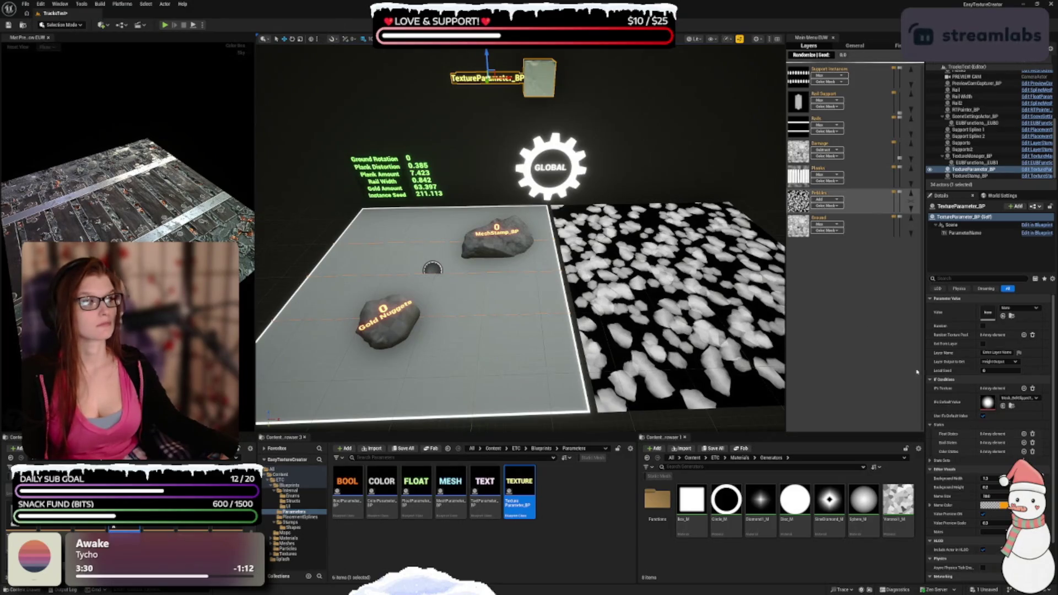
{"action": "key", "text": "F2"}
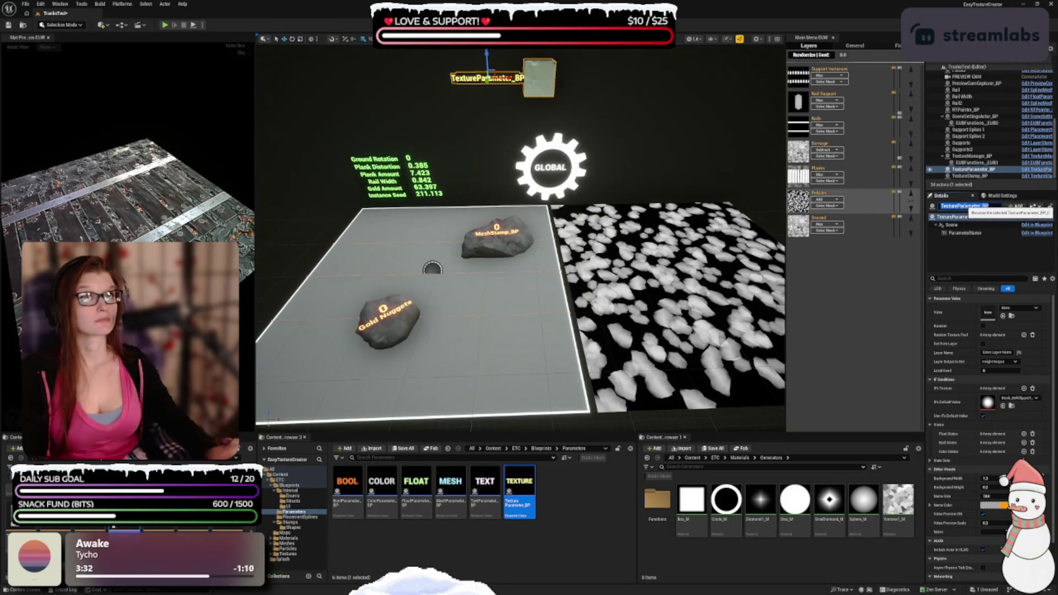
{"action": "type", "text": "B"}
{"action": "type", "text": "mage"}
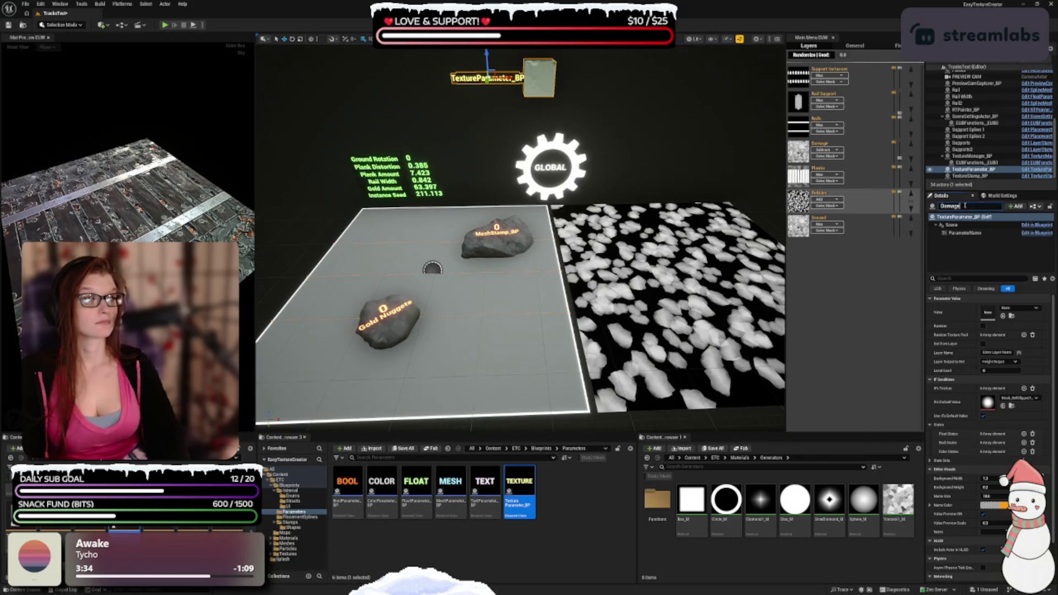
{"action": "key", "text": "Return"}
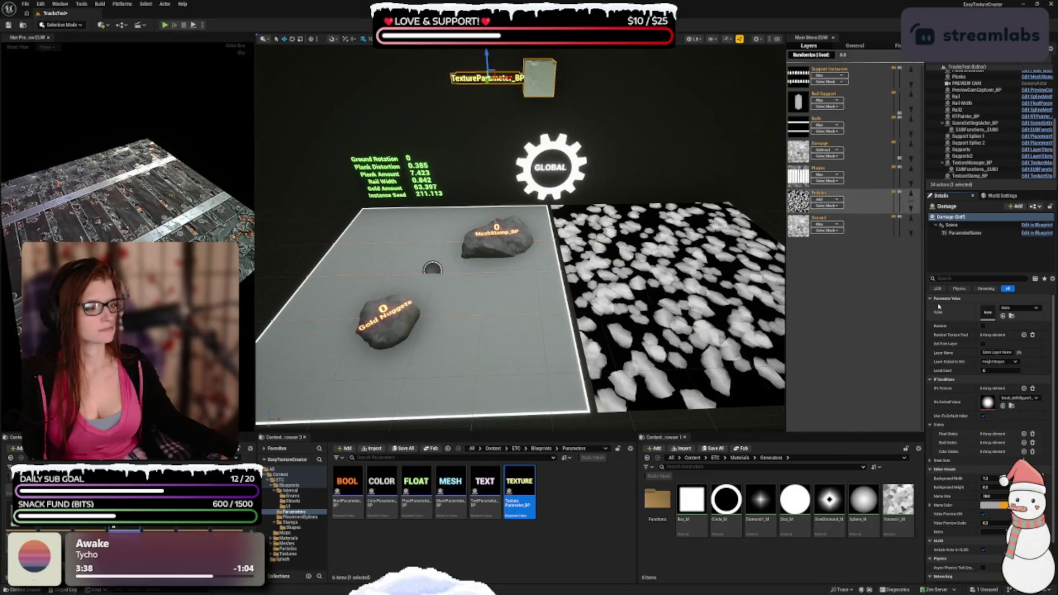
{"action": "left_click", "coordinate": [983, 326]}
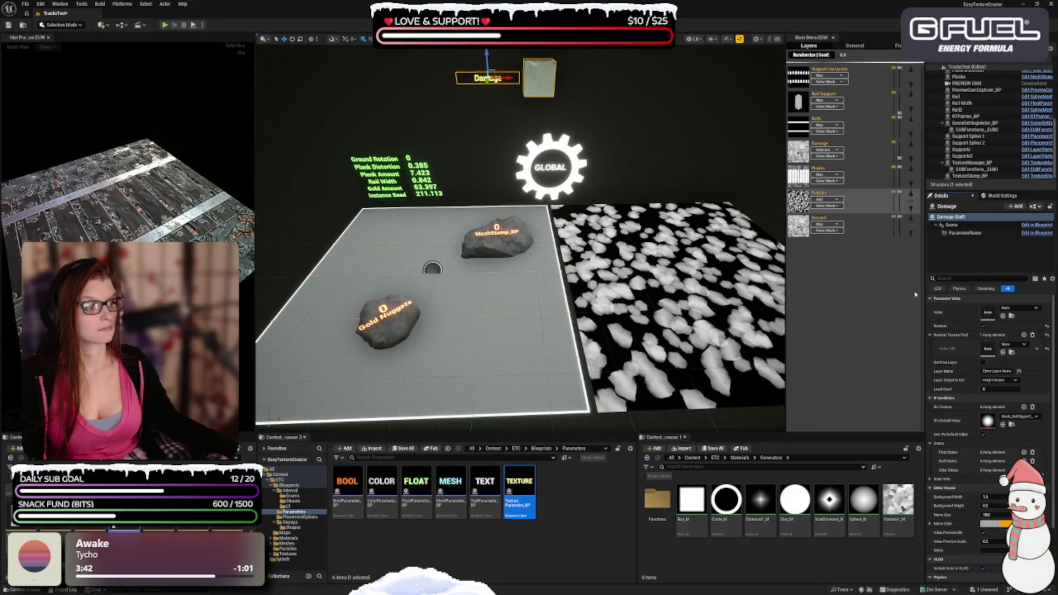
Step: Set Damage's first pool texture to Path_Dup_T, duplicate it twice, and add three empty entries
{"action": "left_click", "coordinate": [1028, 345]}
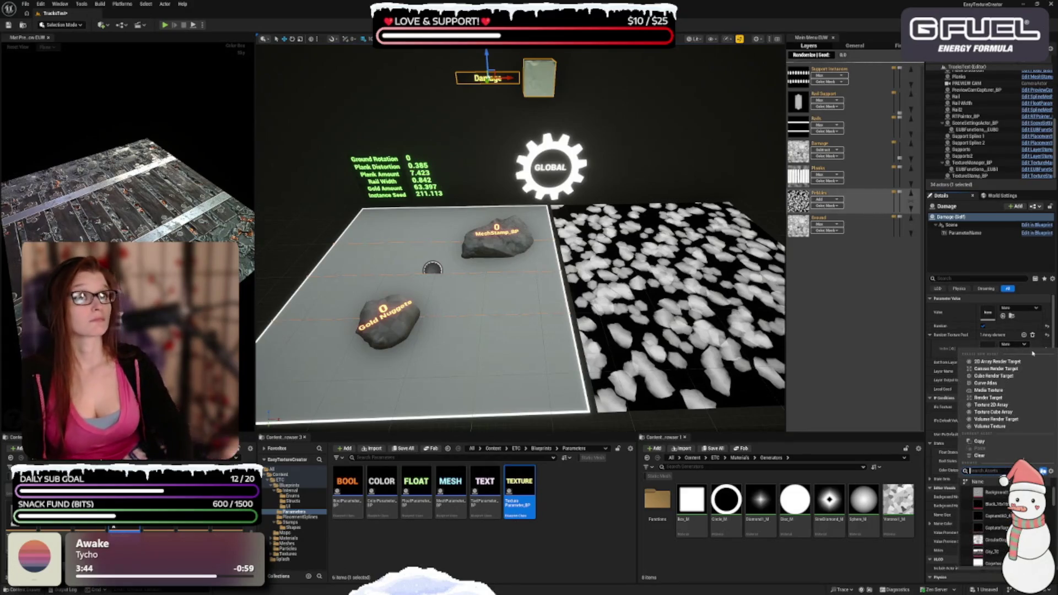
{"action": "type", "text": "path"}
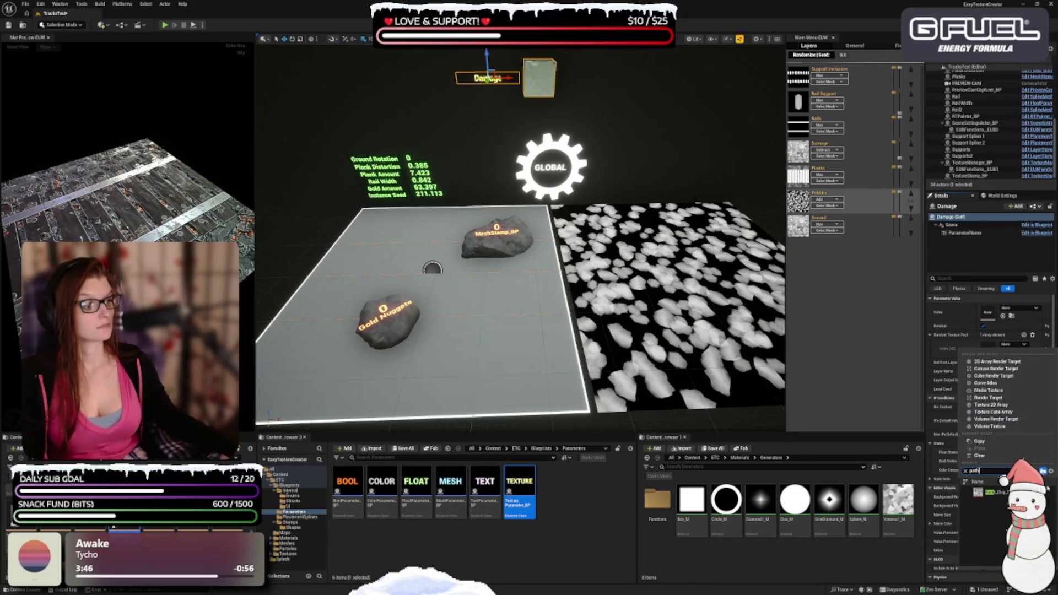
{"action": "left_click", "coordinate": [987, 492]}
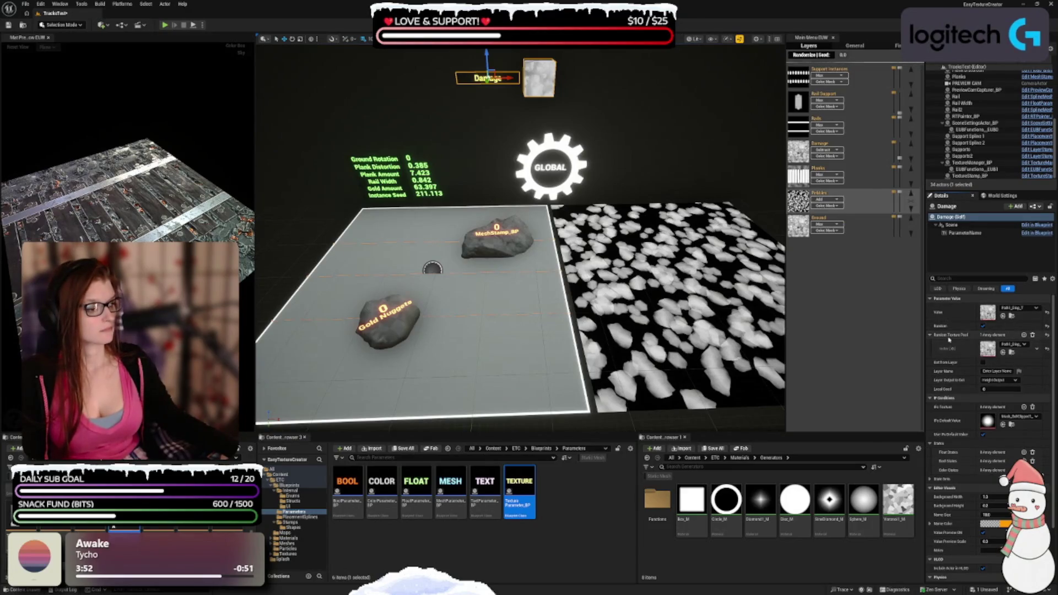
{"action": "left_click", "coordinate": [1037, 349]}
{"action": "left_click", "coordinate": [1044, 374]}
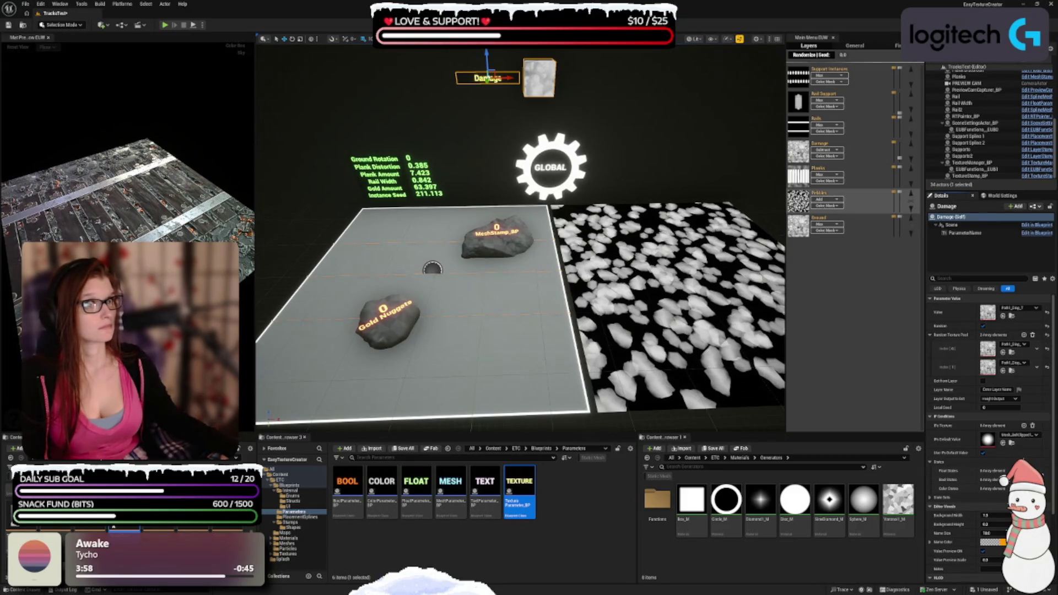
{"action": "left_click", "coordinate": [1037, 366]}
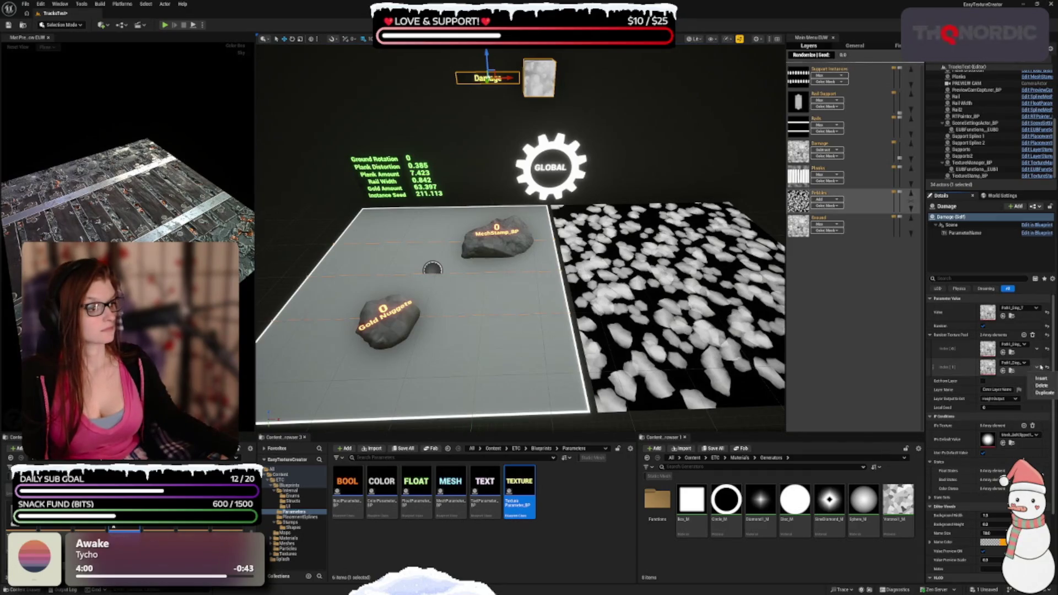
{"action": "left_click", "coordinate": [1043, 393]}
{"action": "left_click", "coordinate": [1024, 335]}
{"action": "left_click", "coordinate": [1024, 335]}
{"action": "left_click", "coordinate": [1024, 335]}
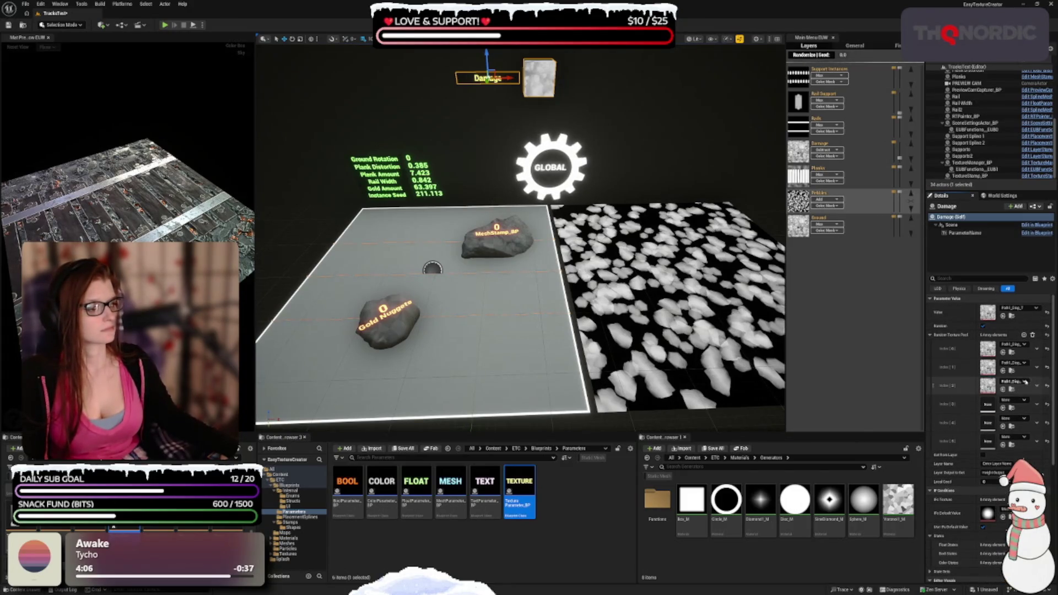
Step: Assign CircularDisplace to the fourth pool entry and a WoodPattern texture to the last
{"action": "left_click", "coordinate": [1026, 401]}
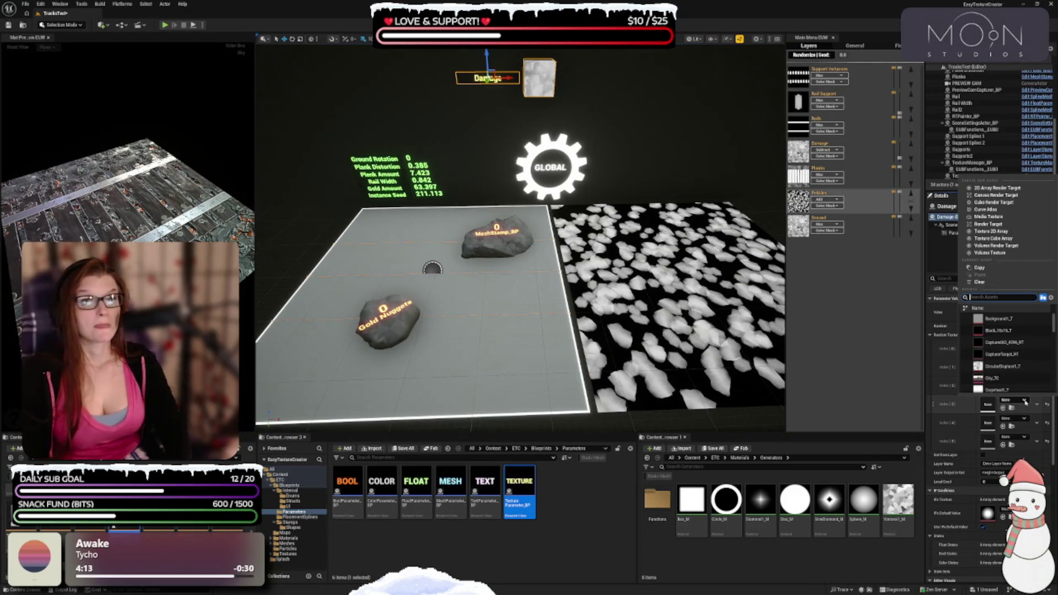
{"action": "type", "text": "circ"}
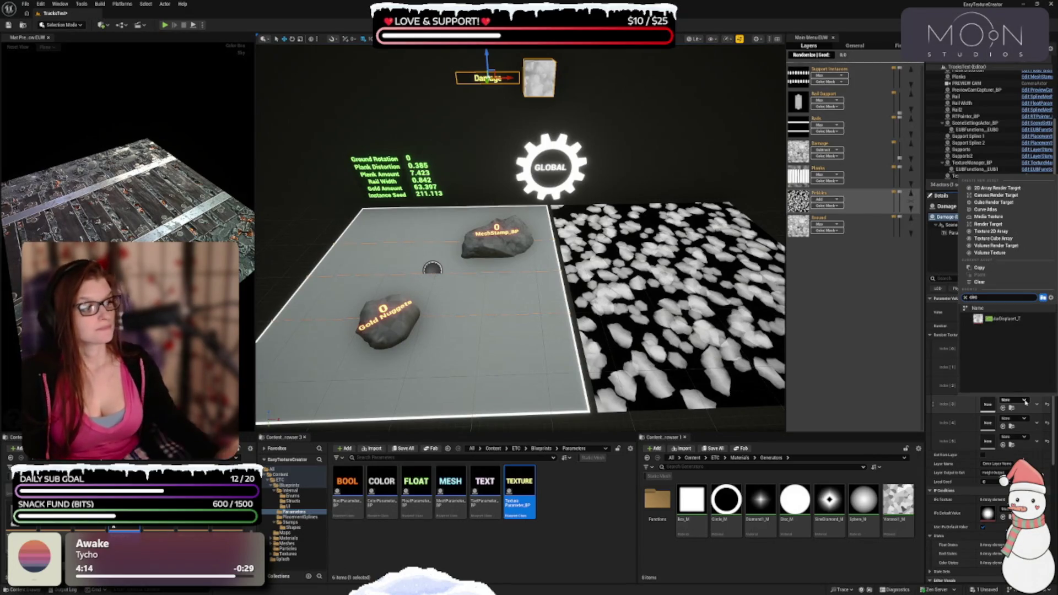
{"action": "left_click", "coordinate": [1014, 323]}
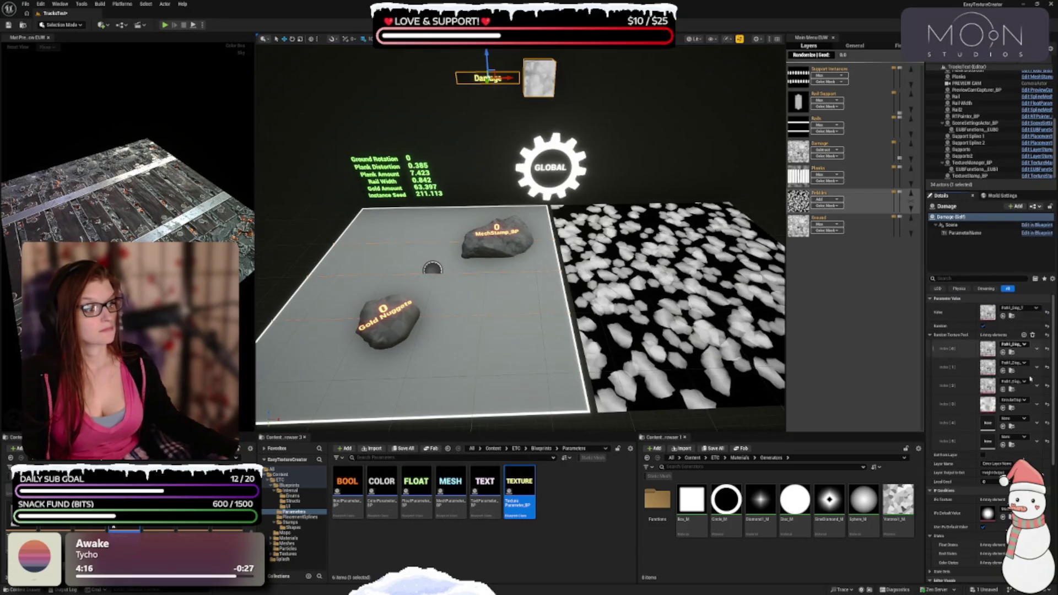
{"action": "left_click", "coordinate": [1023, 420]}
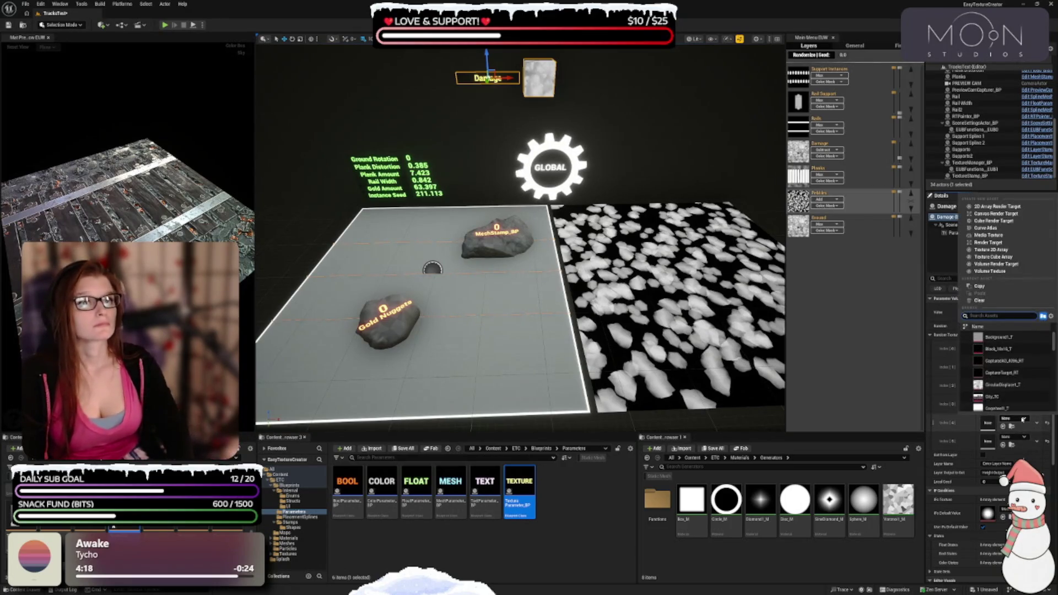
{"action": "key", "text": "Escape"}
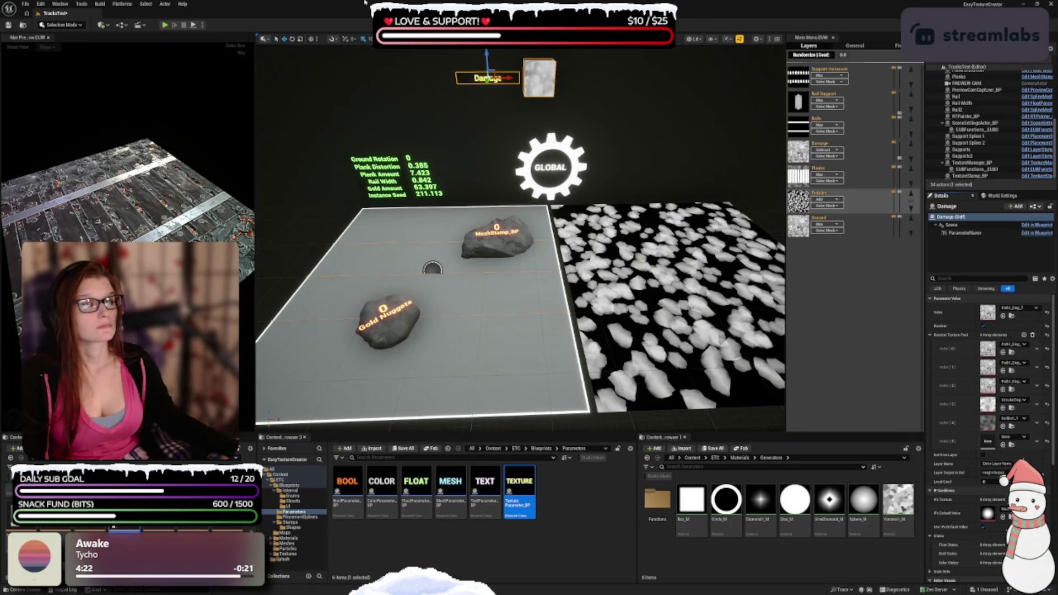
{"action": "left_click", "coordinate": [1019, 441]}
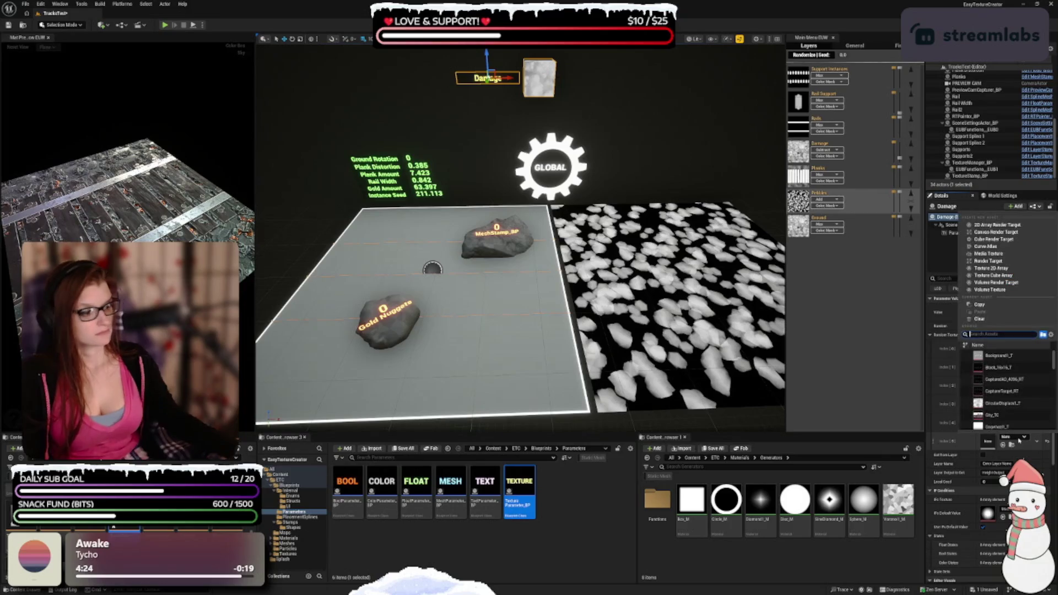
{"action": "type", "text": "wood"}
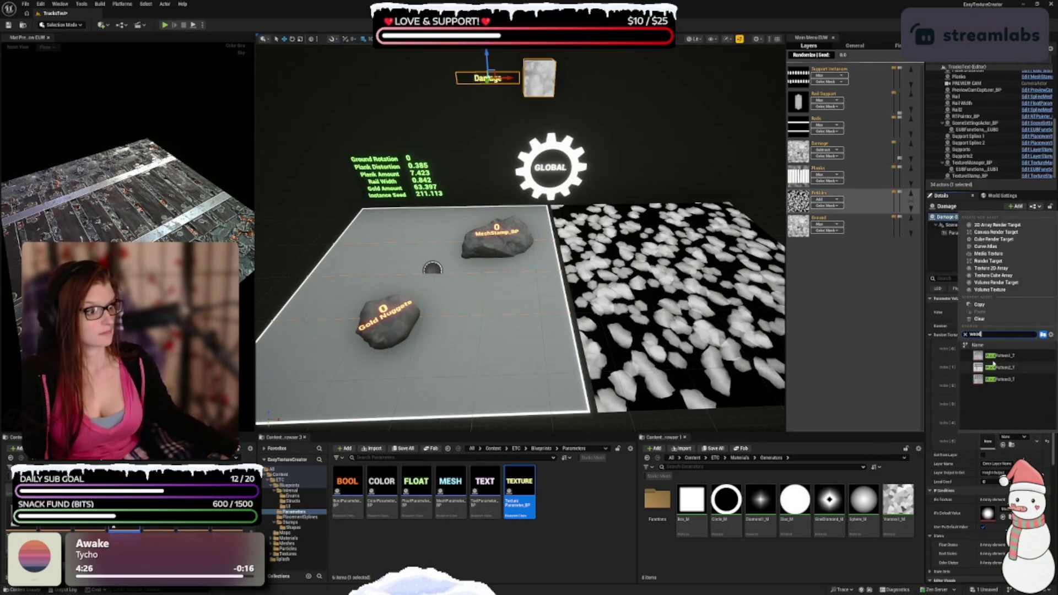
{"action": "left_click", "coordinate": [999, 356]}
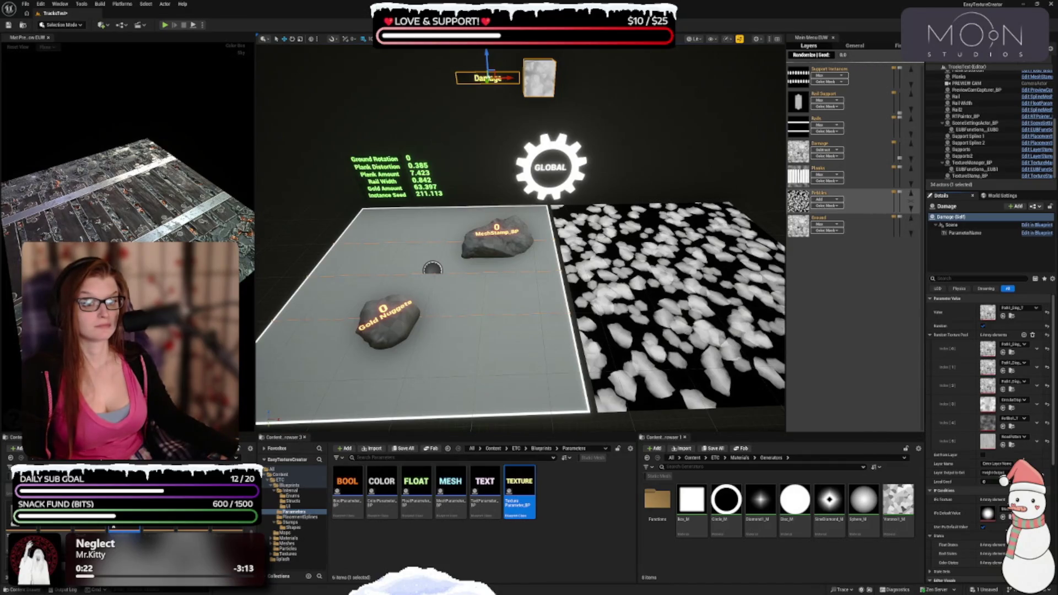
Step: Nudge Damage left and place a new color parameter named Wood Tint beside it
{"action": "mouse_move", "coordinate": [505, 138]}
{"action": "left_mouse_down"}
{"action": "mouse_move", "coordinate": [487, 138]}
{"action": "mouse_move", "coordinate": [466, 113]}
{"action": "left_mouse_up"}
{"action": "left_click_drag", "start_coordinate": [386, 516], "coordinate": [473, 141]}
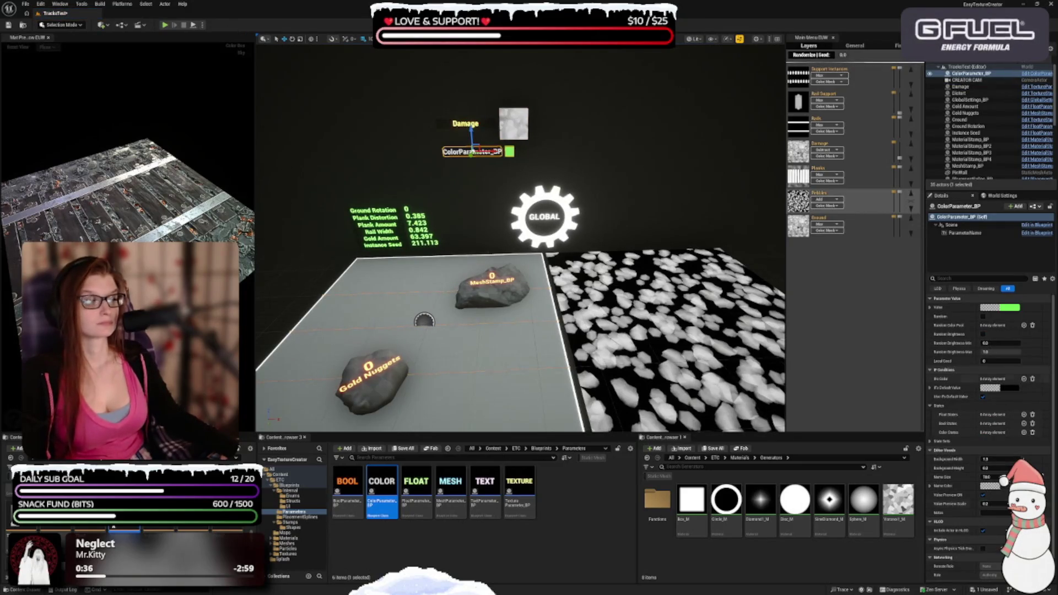
{"action": "left_click", "coordinate": [965, 206]}
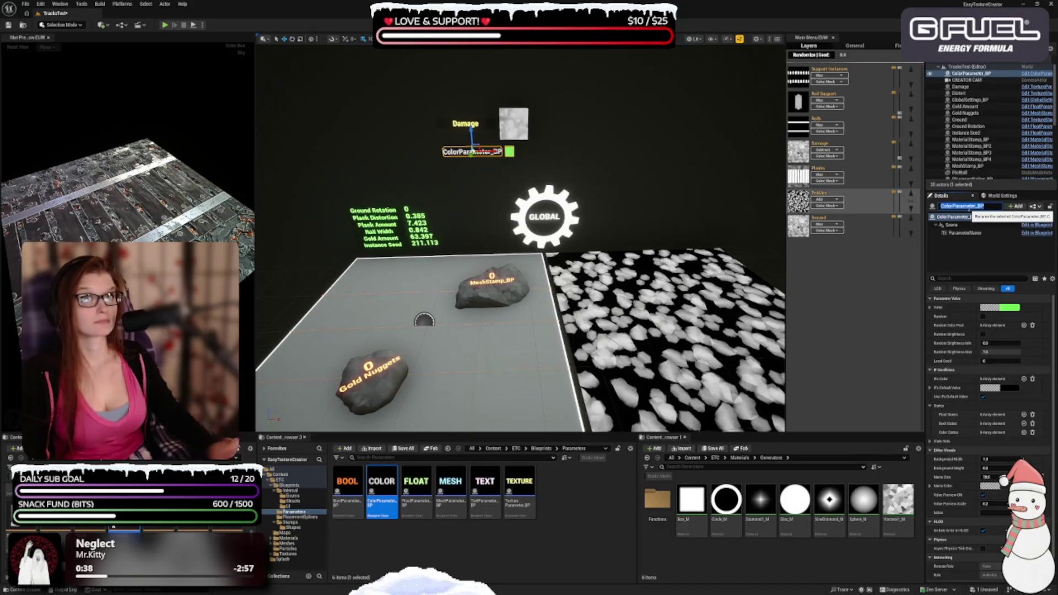
{"action": "type", "text": "Wood Tin"}
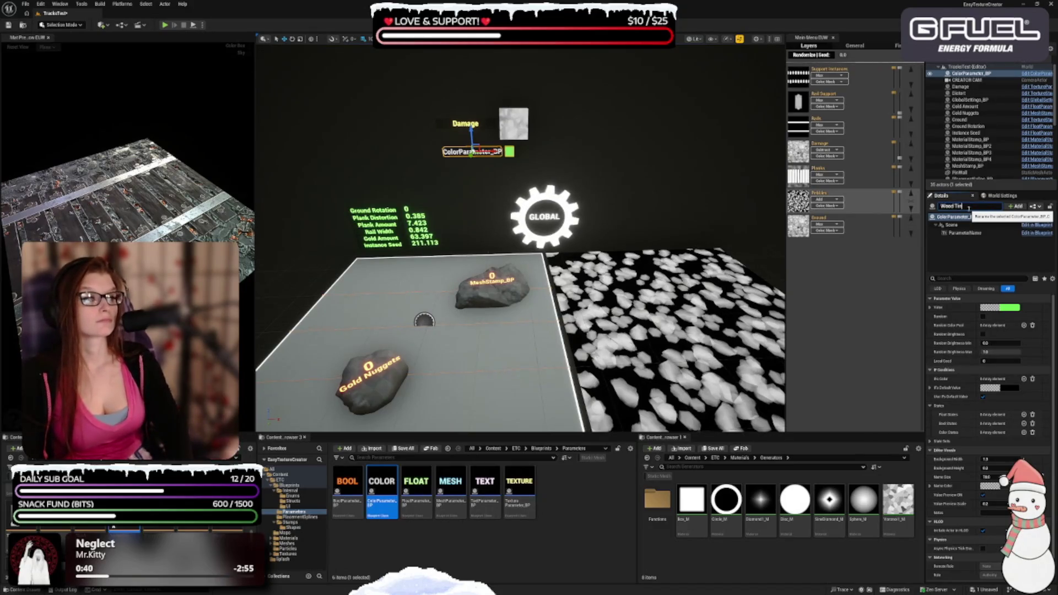
{"action": "type", "text": "t"}
{"action": "key", "text": "Return"}
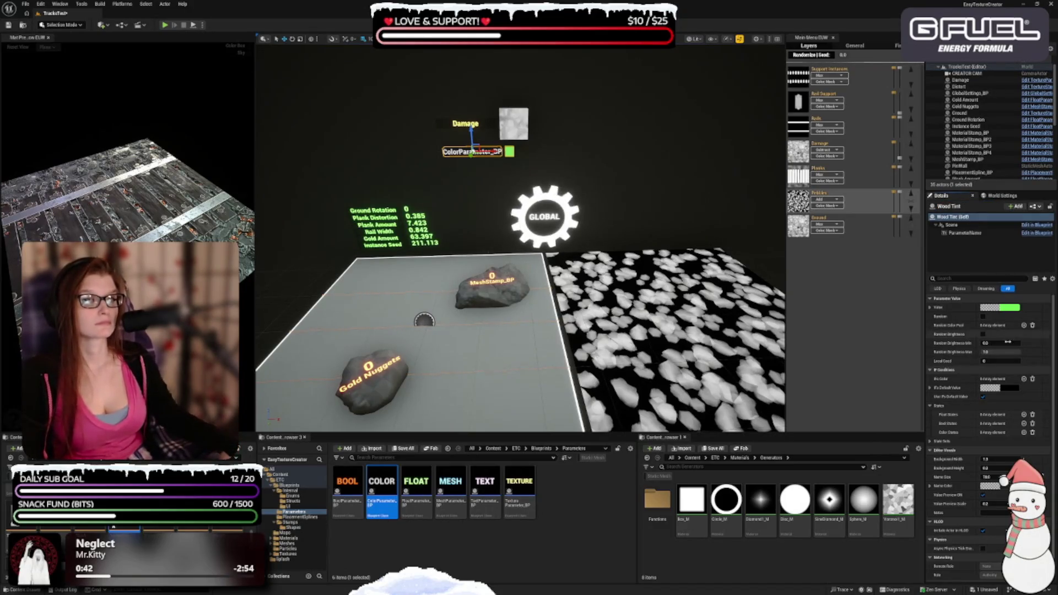
Step: Enable random colour on Wood Tint with a dark brown entry, duplicated twice
{"action": "left_click", "coordinate": [983, 316]}
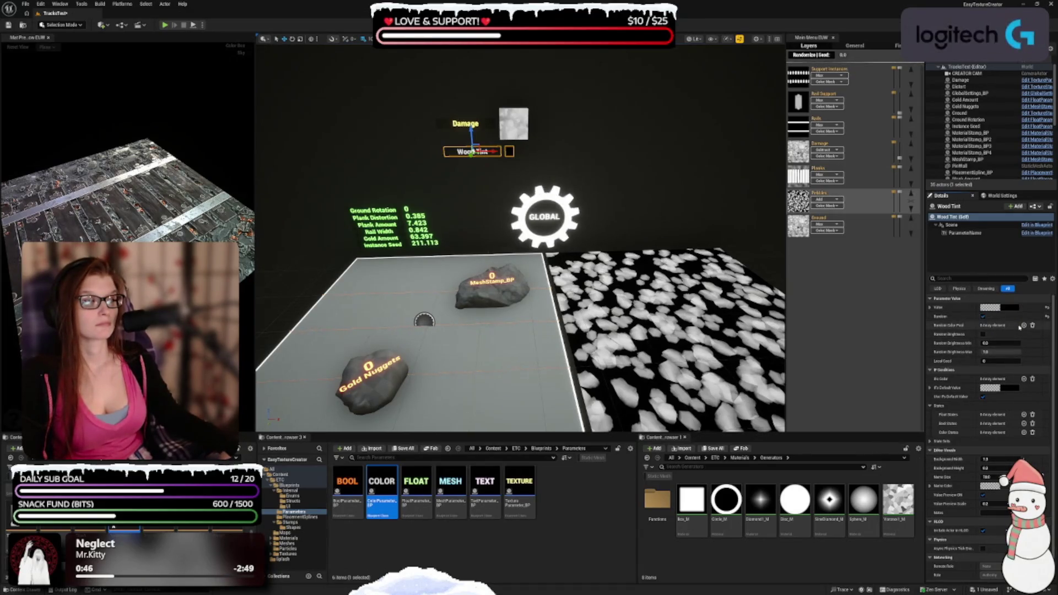
{"action": "left_click", "coordinate": [1025, 325]}
{"action": "left_click", "coordinate": [986, 336]}
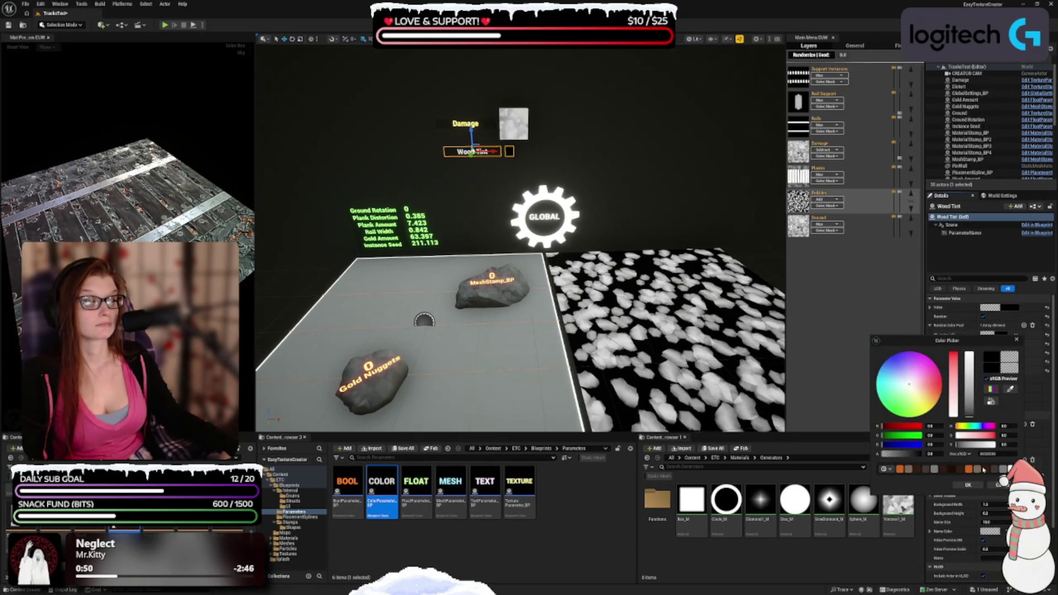
{"action": "left_click", "coordinate": [960, 470]}
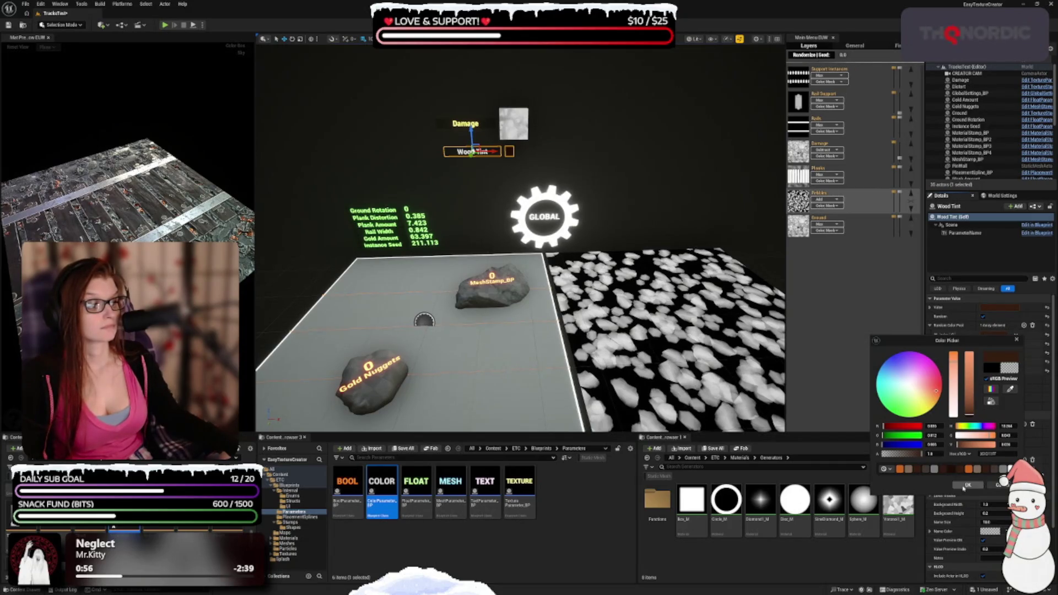
{"action": "left_click", "coordinate": [965, 487]}
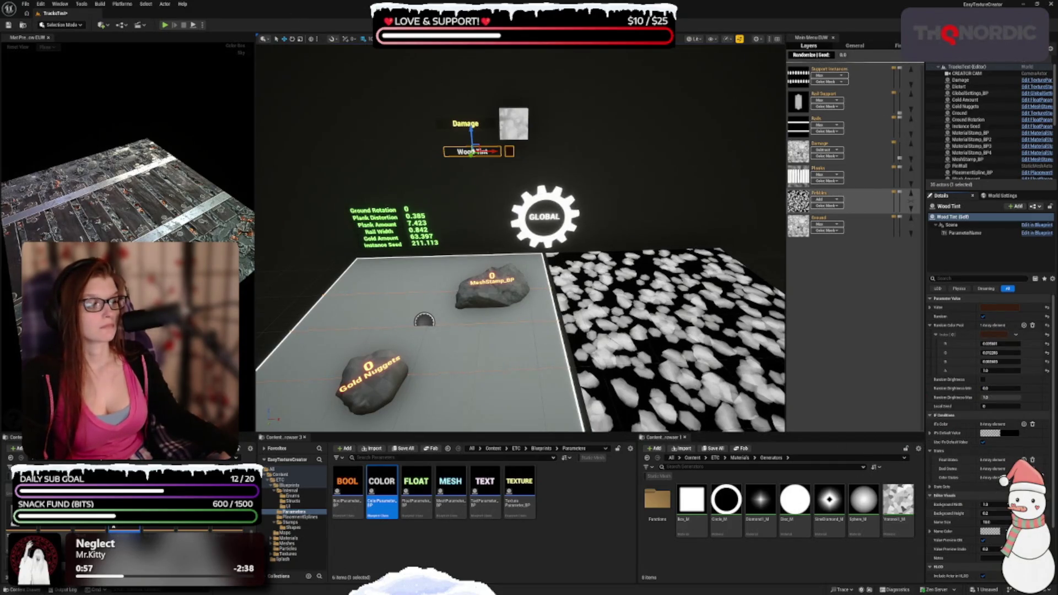
{"action": "left_click", "coordinate": [1016, 335]}
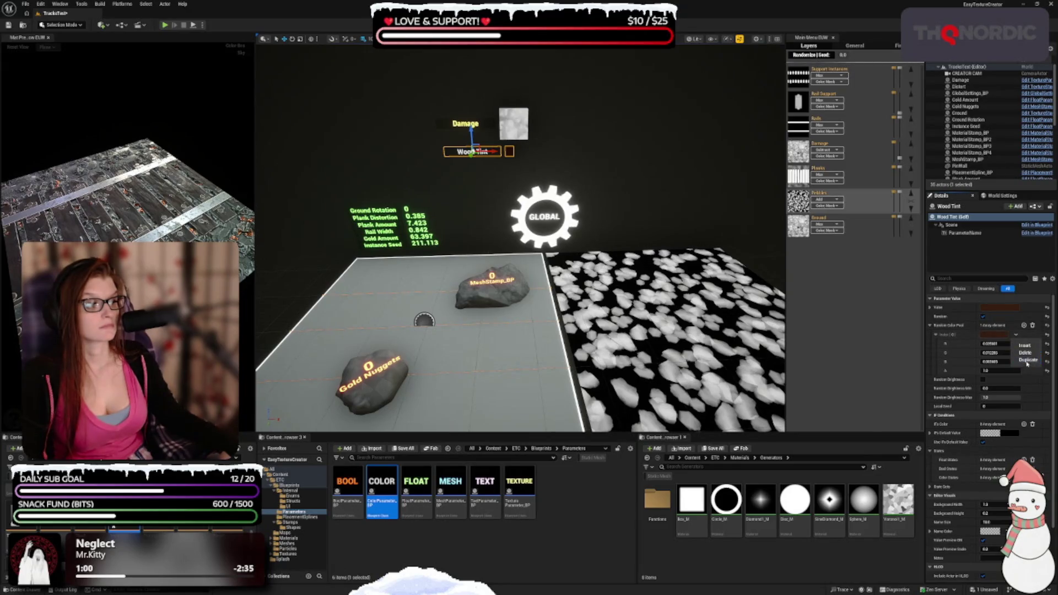
{"action": "left_click", "coordinate": [1027, 361]}
{"action": "left_click", "coordinate": [1016, 335]}
{"action": "left_click", "coordinate": [1027, 361]}
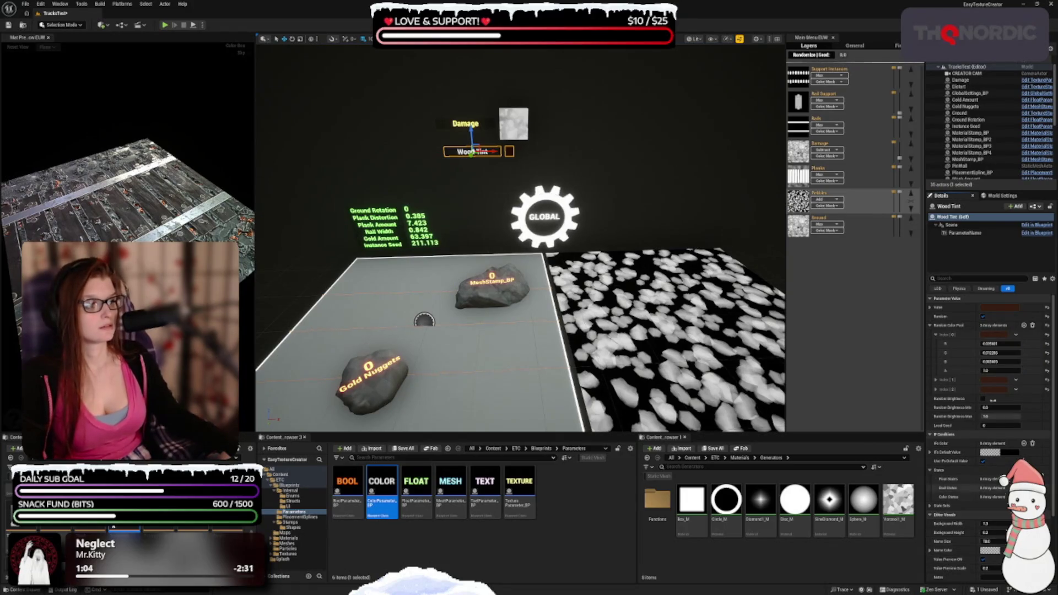
Step: Add two more pool colours, set both to dark orange-brown, and collapse the entries
{"action": "left_click", "coordinate": [1024, 326]}
{"action": "left_click", "coordinate": [1024, 326]}
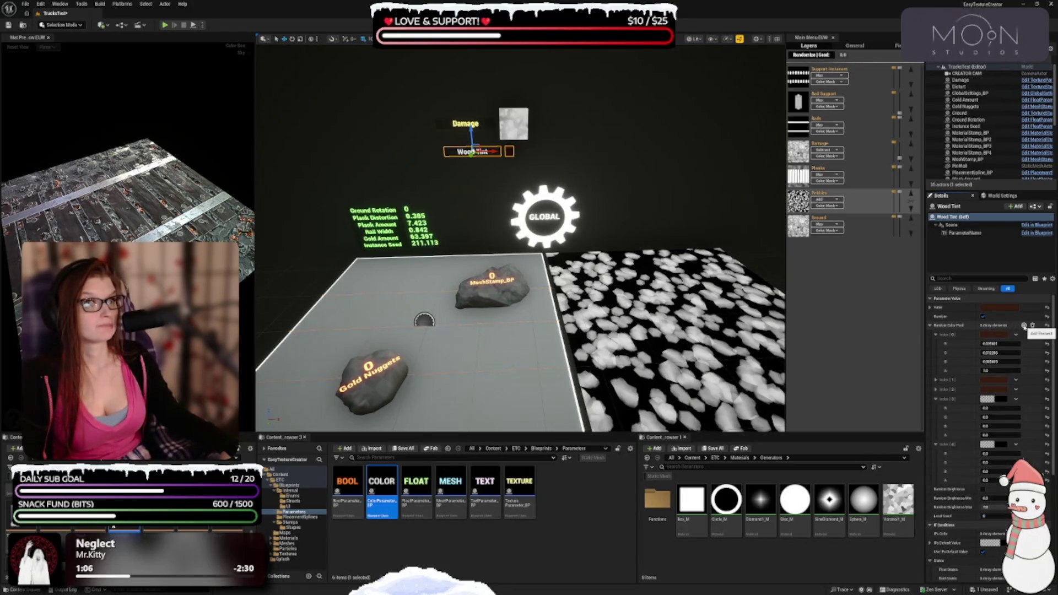
{"action": "left_click", "coordinate": [995, 399]}
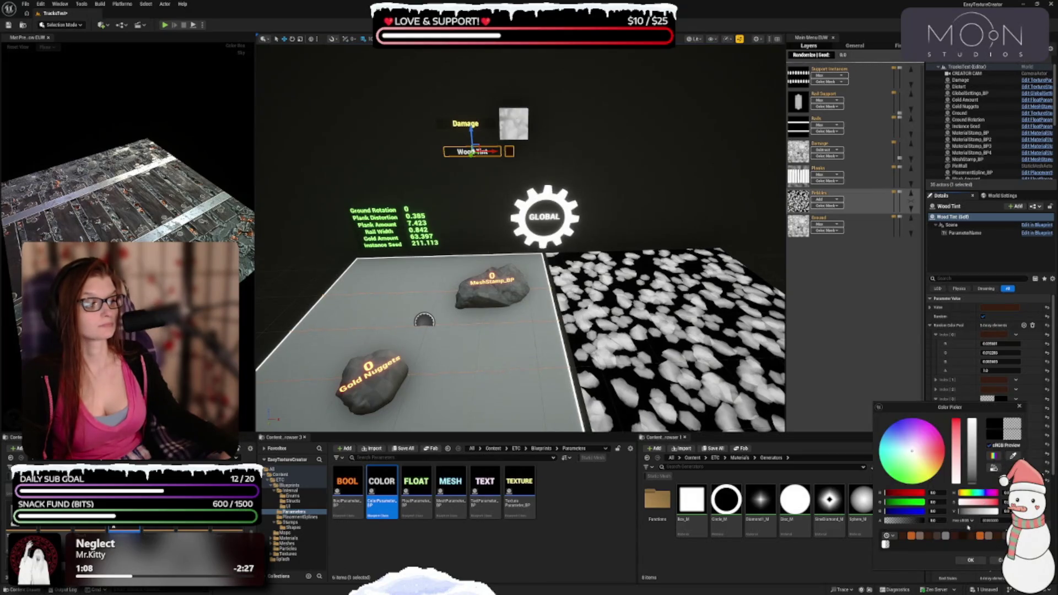
{"action": "left_click", "coordinate": [972, 536]}
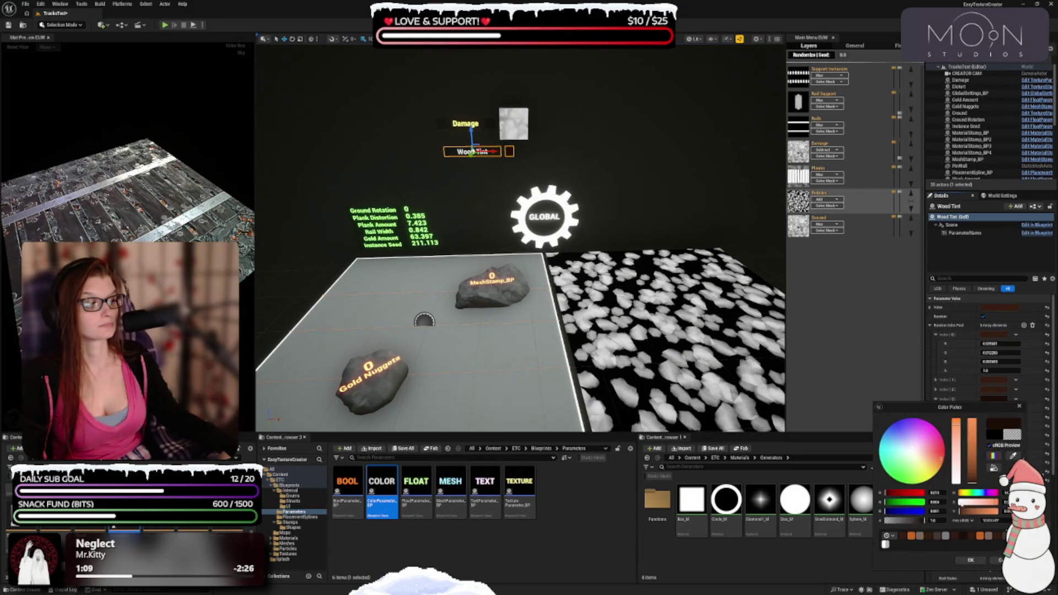
{"action": "left_click", "coordinate": [971, 560]}
{"action": "left_click", "coordinate": [1002, 447]}
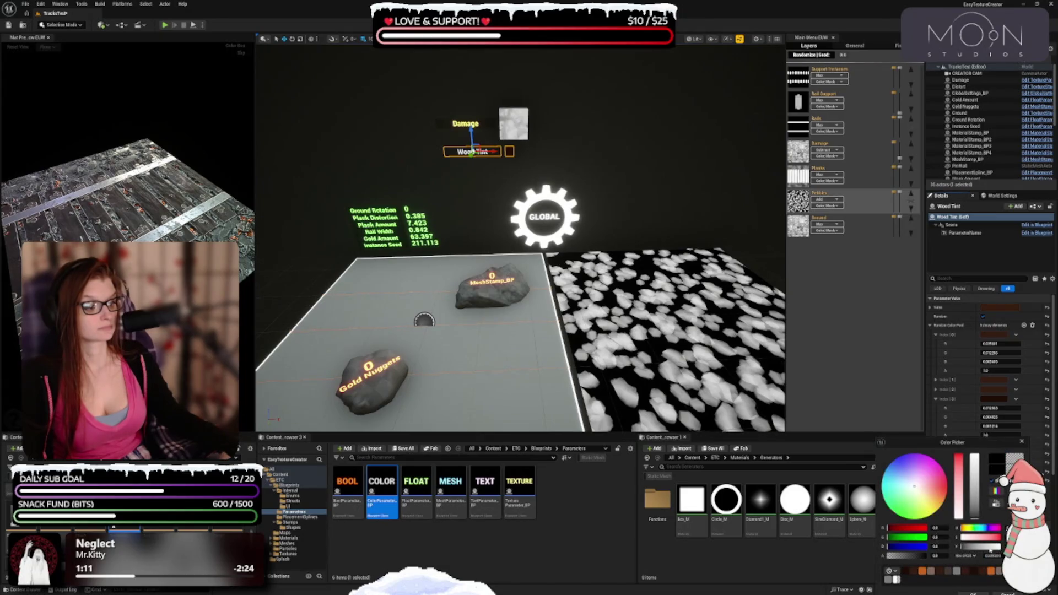
{"action": "left_click", "coordinate": [969, 574]}
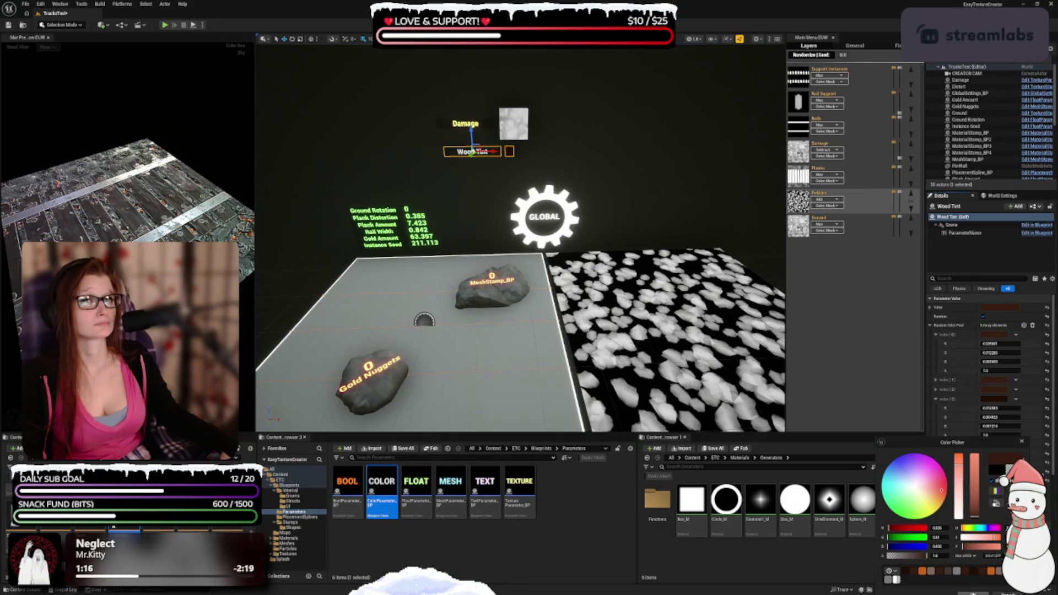
{"action": "left_click", "coordinate": [974, 593]}
{"action": "left_click", "coordinate": [936, 399]}
{"action": "left_click", "coordinate": [936, 409]}
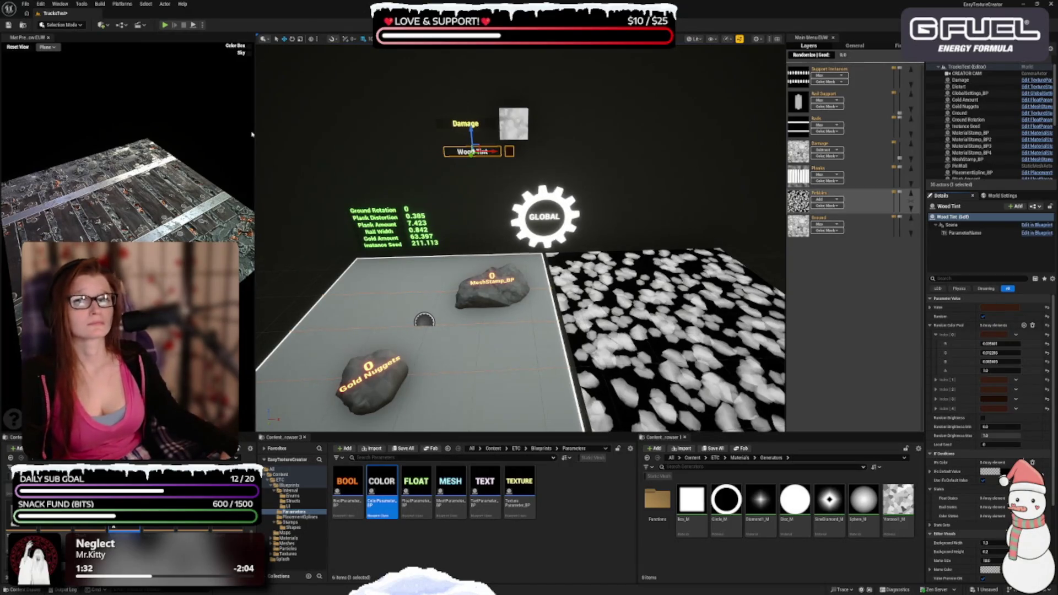
Step: Place a BoolParameter_BP below Wood Tint, name it Gold Nuggets, and tick Random
{"action": "left_click_drag", "start_coordinate": [348, 488], "coordinate": [474, 158]}
{"action": "left_click", "coordinate": [473, 169]}
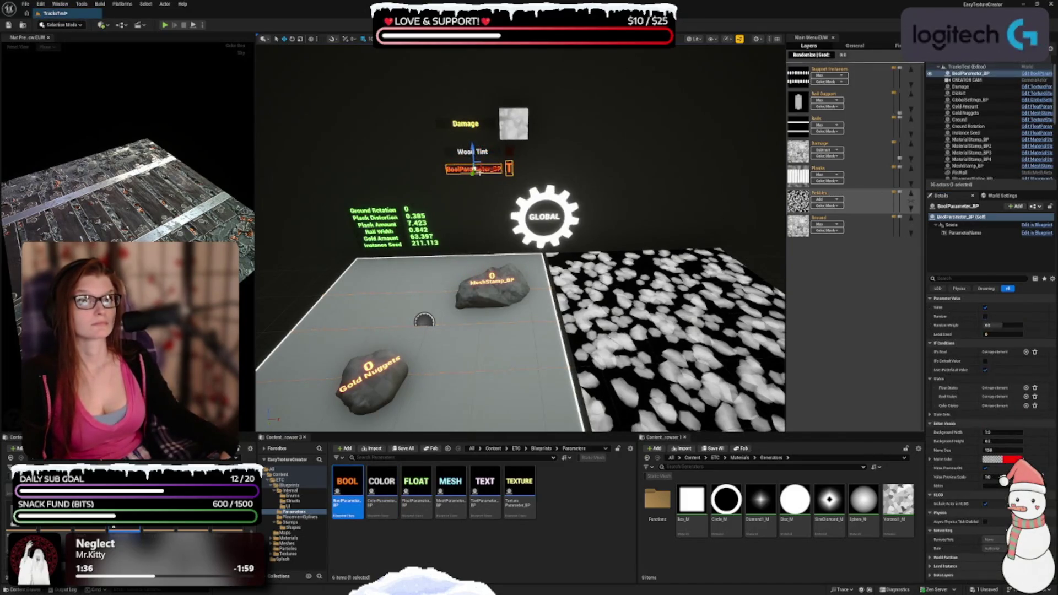
{"action": "left_click", "coordinate": [962, 207]}
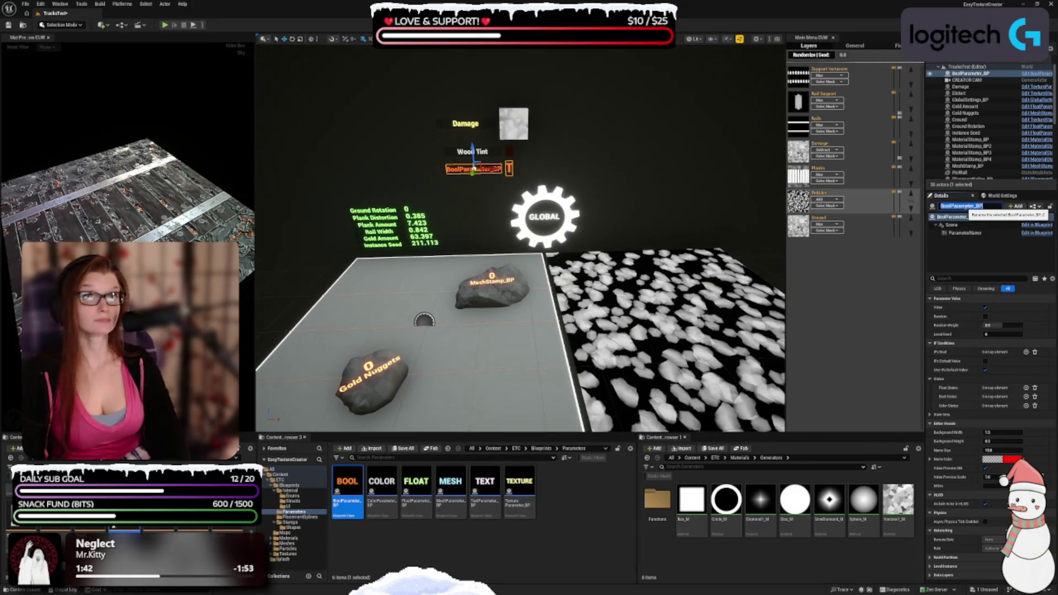
{"action": "type", "text": "Gold Nugge"}
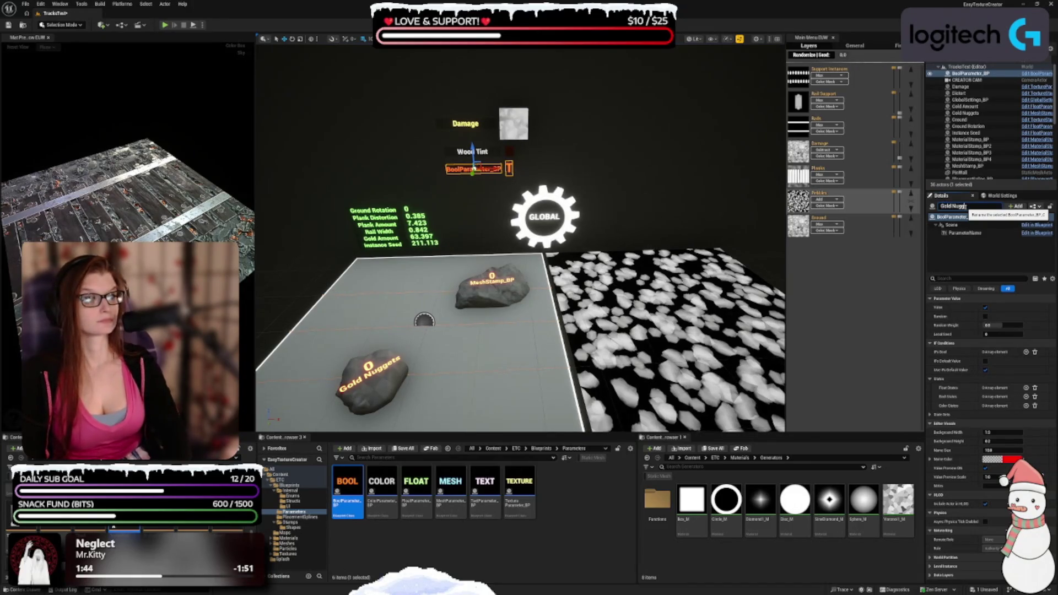
{"action": "type", "text": "ts"}
{"action": "key", "text": "Return"}
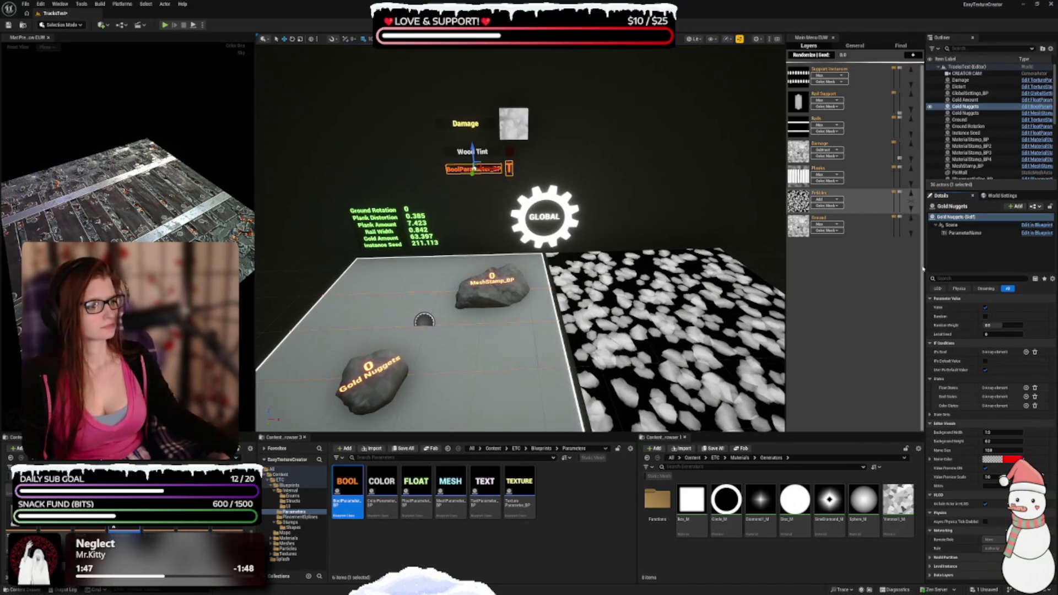
{"action": "left_click", "coordinate": [986, 317]}
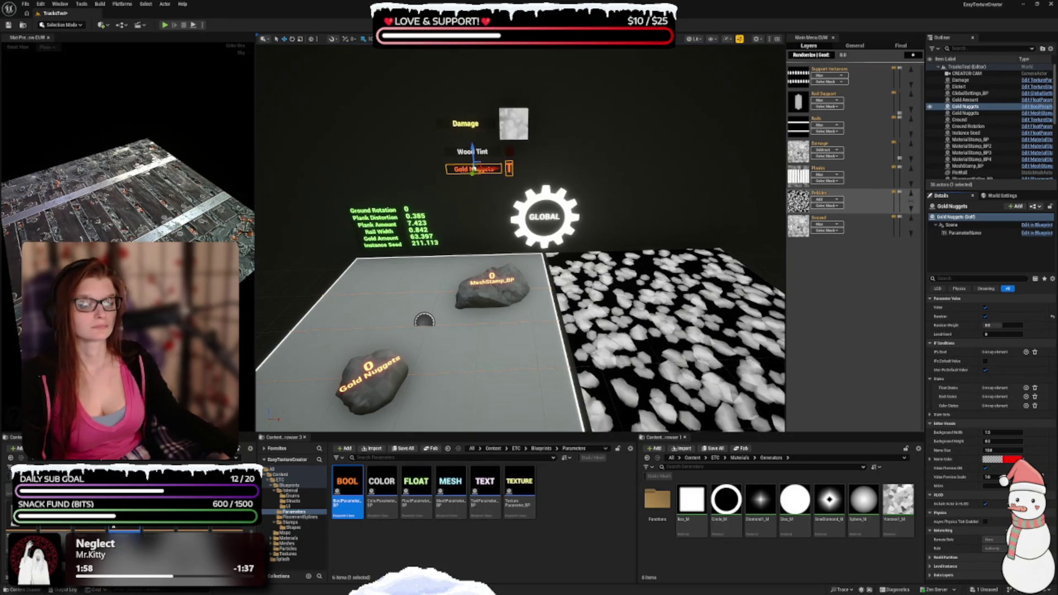
Step: Give Gold Amount a Bool States rule checking Gold Nuggets with state GoldOFF, and save
{"action": "left_click", "coordinate": [380, 239]}
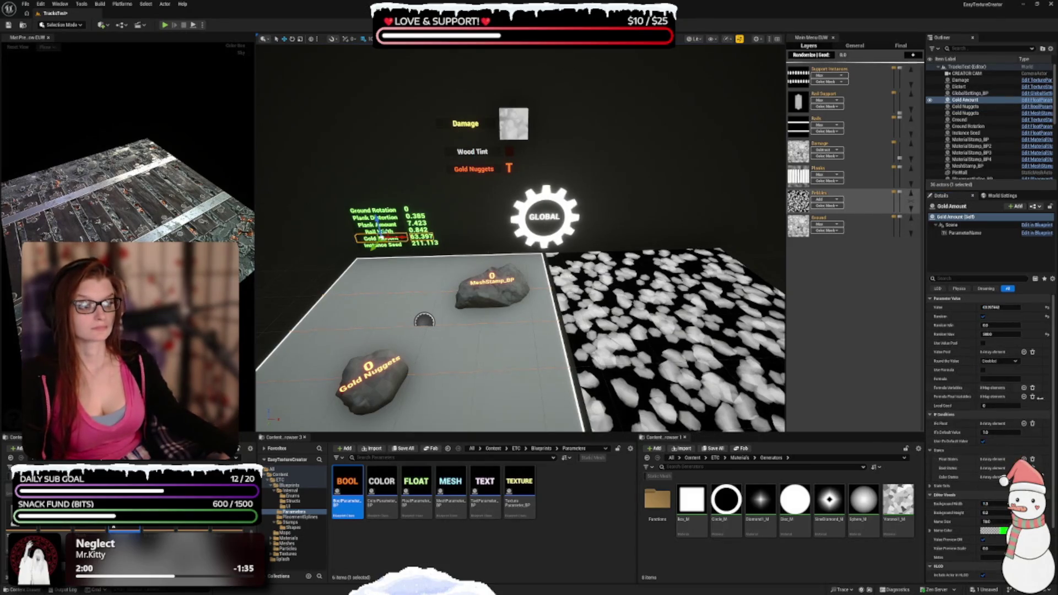
{"action": "scroll", "coordinate": [945, 333], "scroll_direction": "down", "scroll_amount": 1}
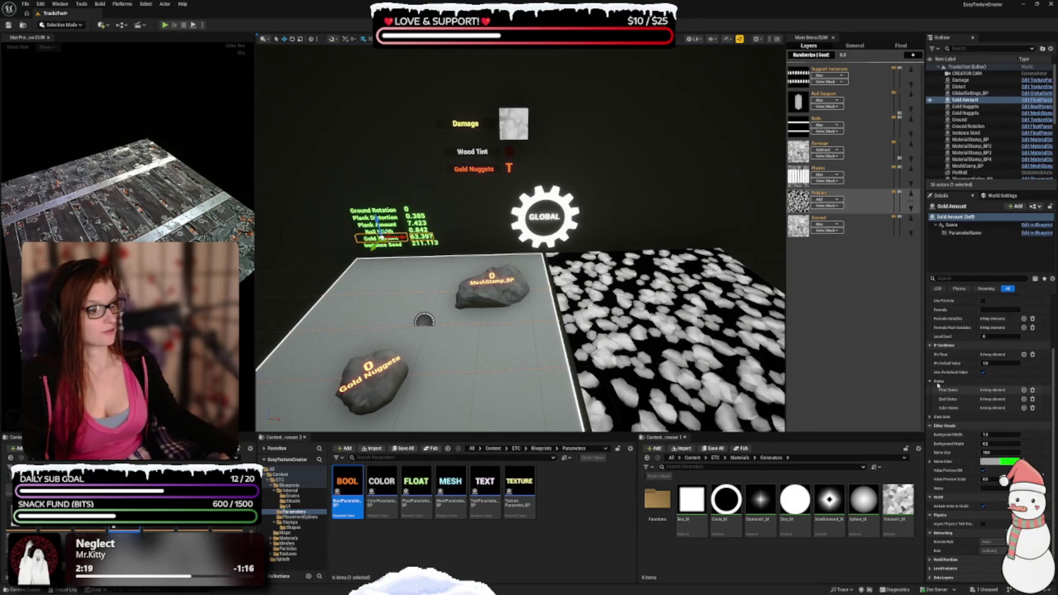
{"action": "left_click", "coordinate": [1024, 399]}
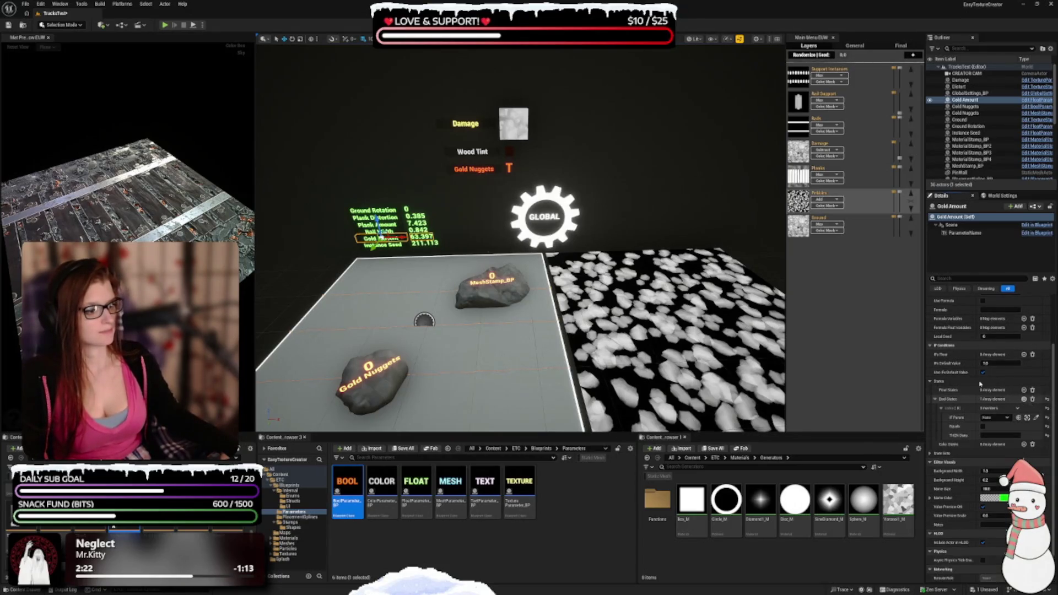
{"action": "left_click", "coordinate": [995, 418]}
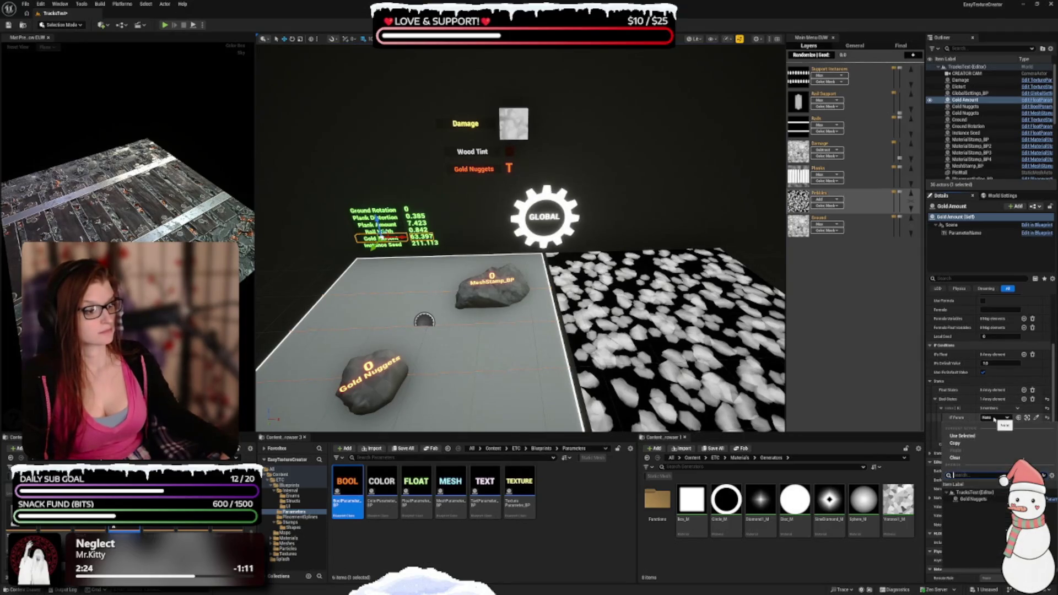
{"action": "left_click", "coordinate": [981, 500]}
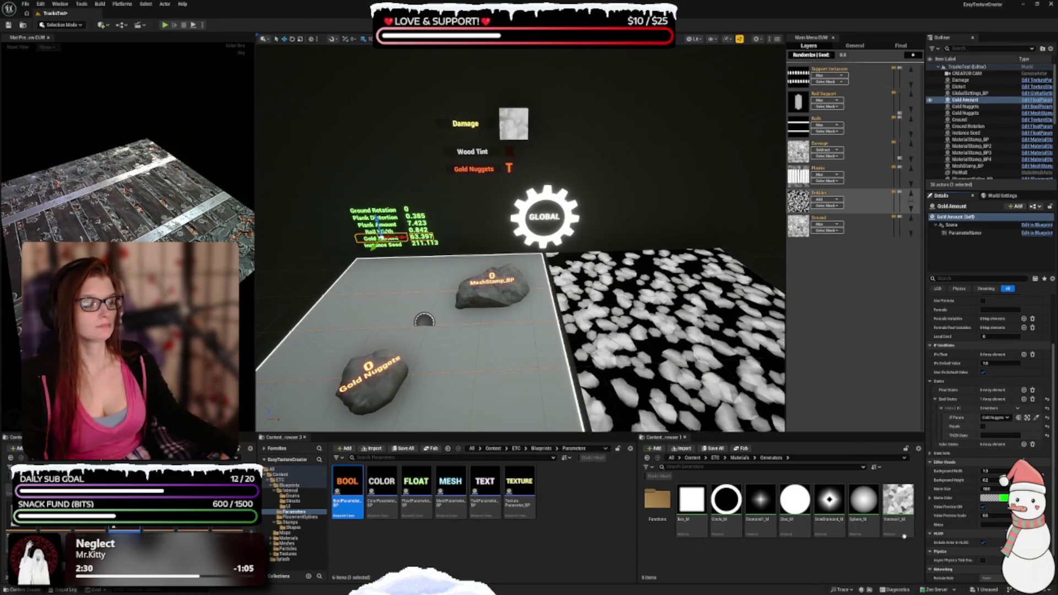
{"action": "left_click", "coordinate": [1001, 435]}
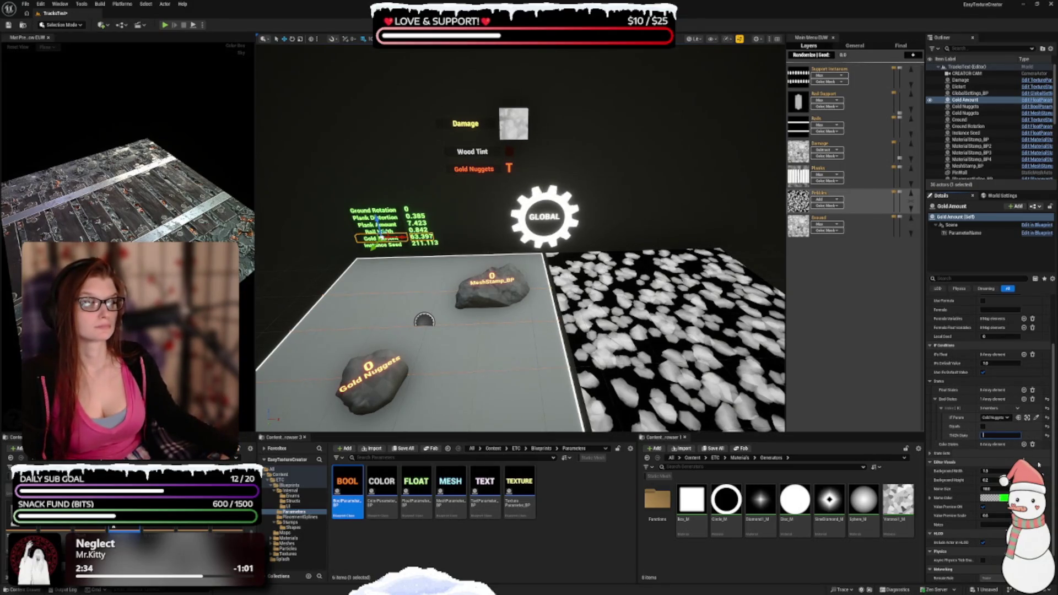
{"action": "type", "text": "GoldOff"}
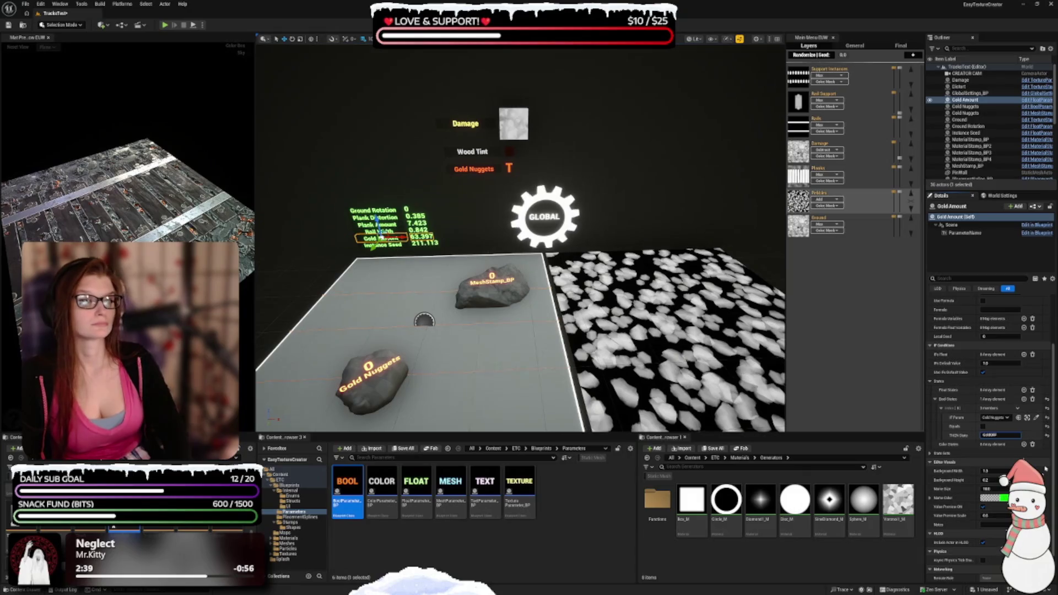
{"action": "key", "text": "BackSpace"}
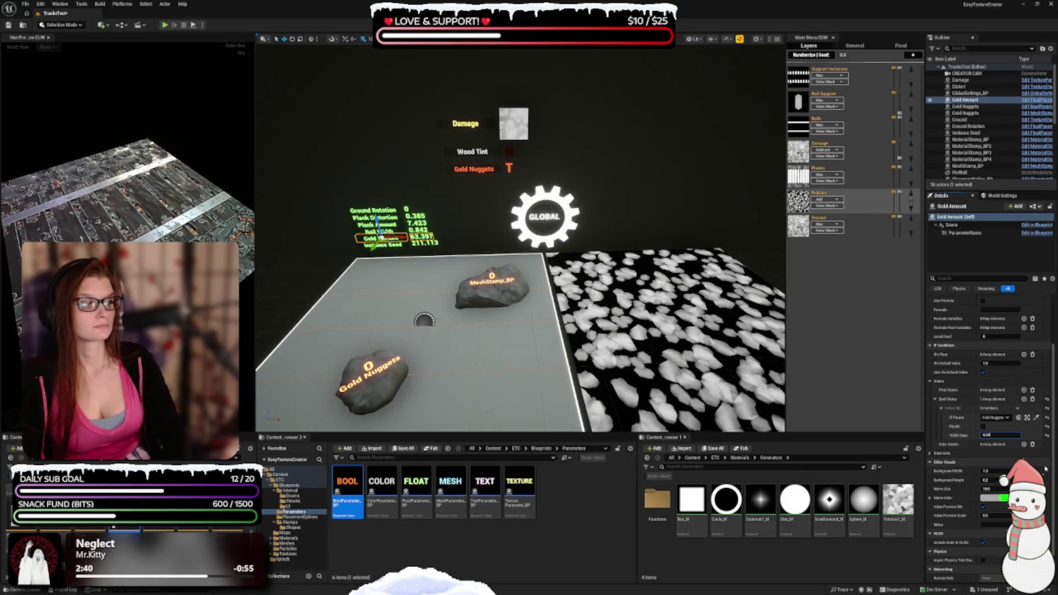
{"action": "key", "text": "Return"}
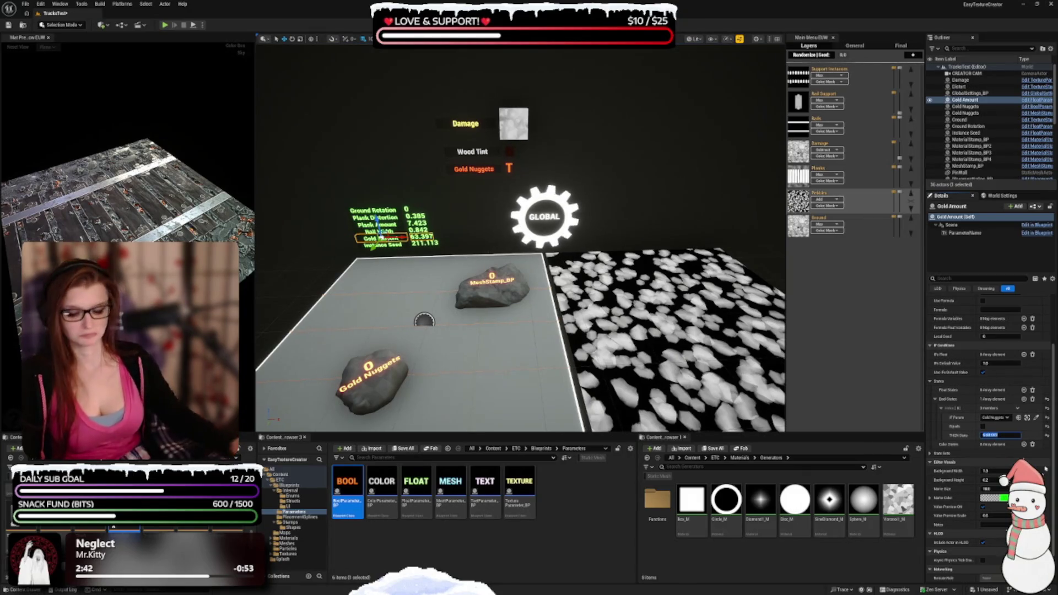
{"action": "key", "text": "ctrl+s"}
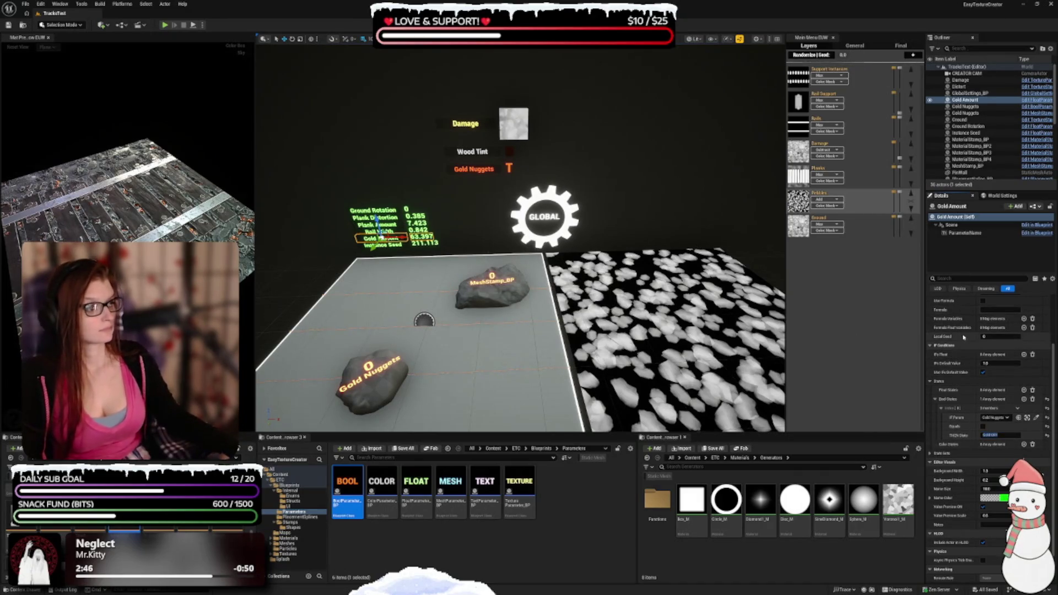
Step: Add an IfsFloat GoldOFF condition without the default value, save, and show the Ground layer
{"action": "left_click", "coordinate": [1025, 354]}
{"action": "left_click", "coordinate": [992, 373]}
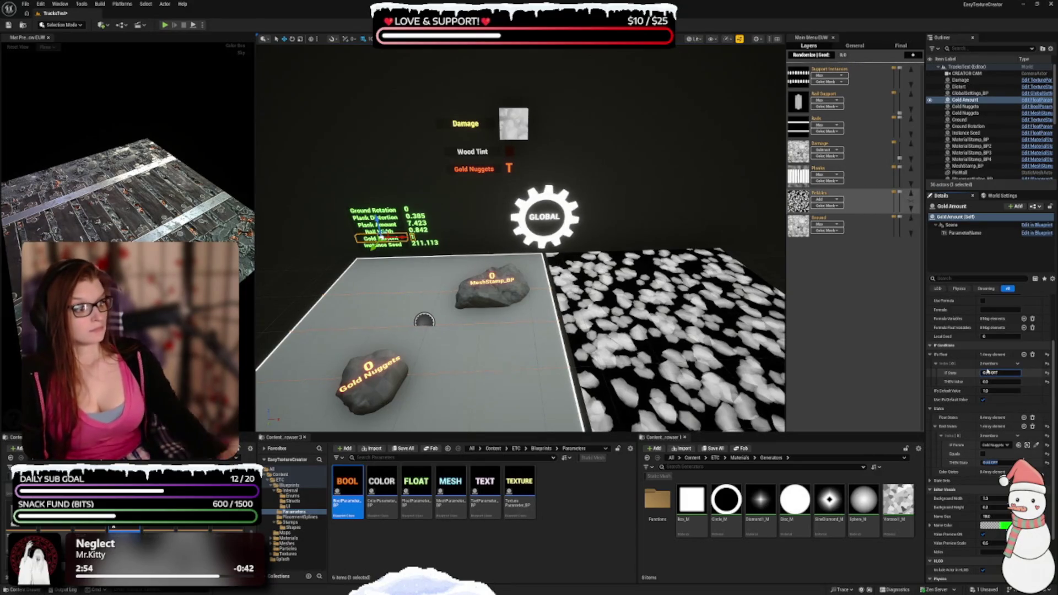
{"action": "key", "text": "Tab"}
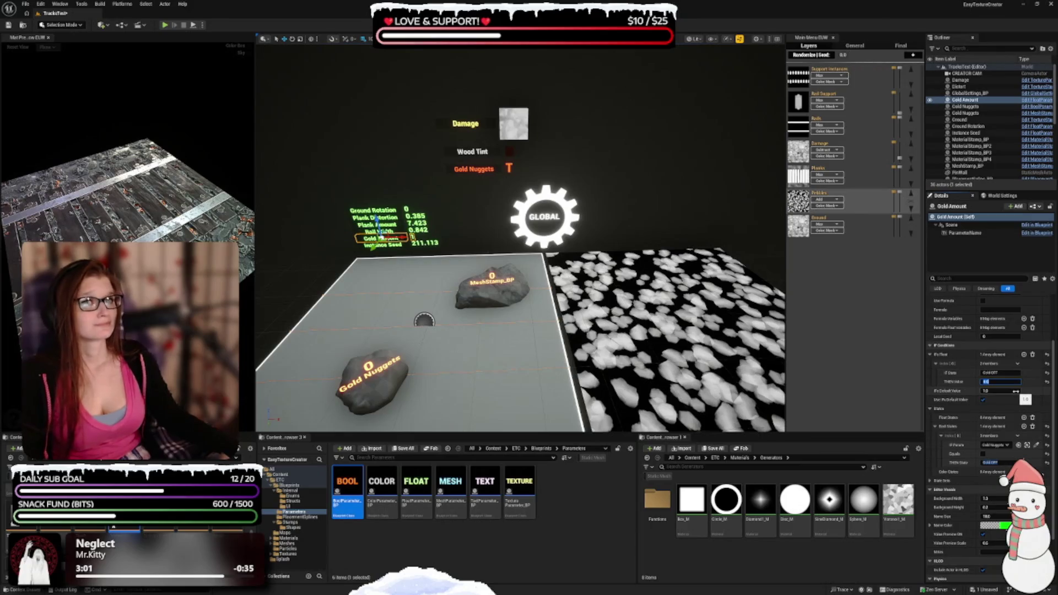
{"action": "left_click", "coordinate": [985, 401]}
{"action": "key", "text": "ctrl+s"}
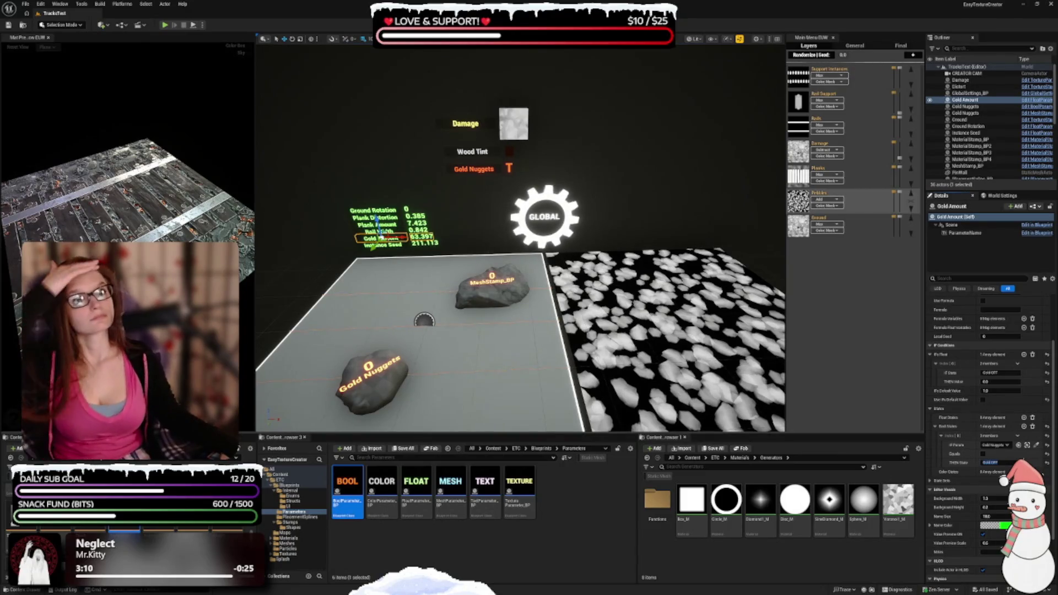
{"action": "left_click", "coordinate": [857, 227]}
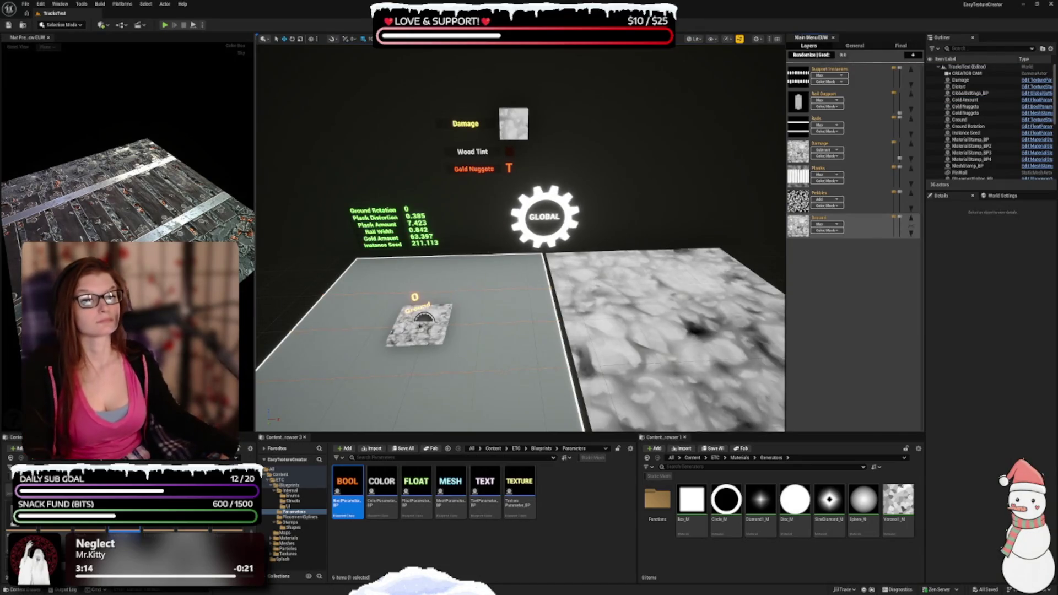
Step: Add a Modifiers Float on the Ground stamp linked to Ground Rotation, then show Pebbles
{"action": "left_click", "coordinate": [419, 327]}
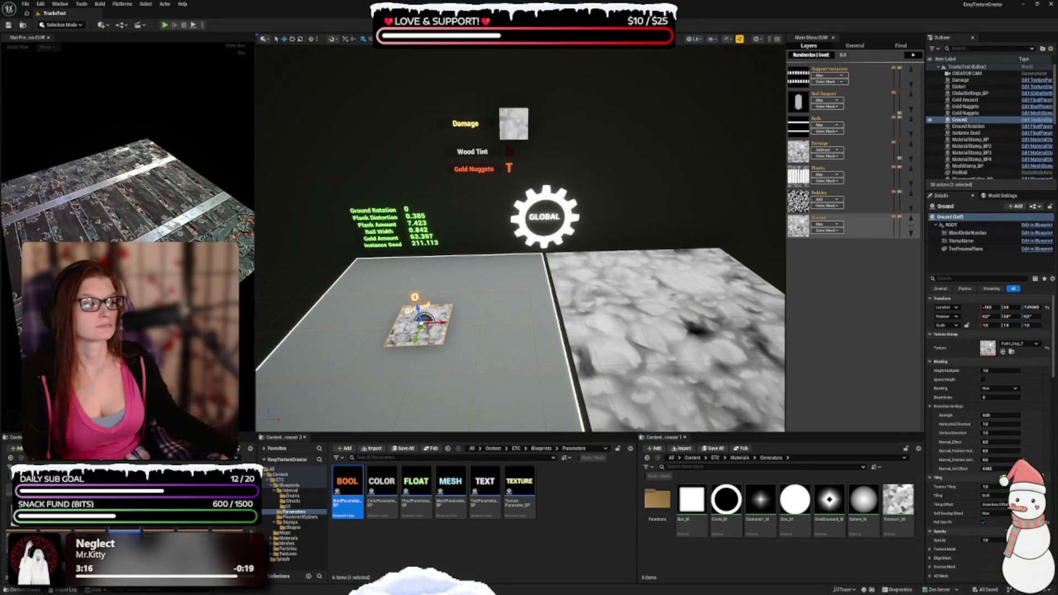
{"action": "scroll", "coordinate": [948, 372], "scroll_direction": "down", "scroll_amount": 5}
{"action": "scroll", "coordinate": [948, 371], "scroll_direction": "down", "scroll_amount": 5}
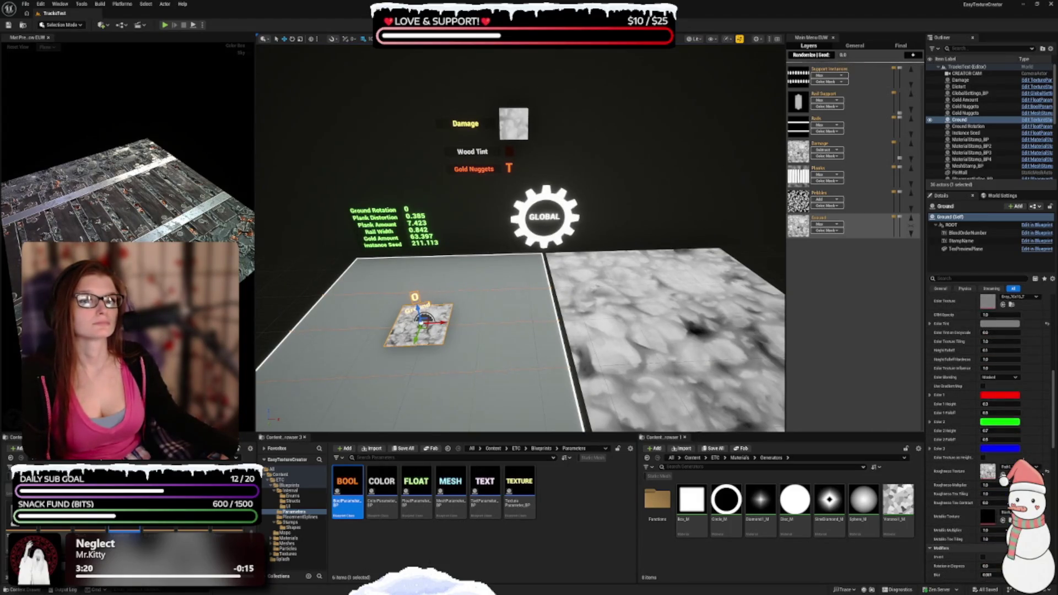
{"action": "scroll", "coordinate": [964, 361], "scroll_direction": "down", "scroll_amount": 10}
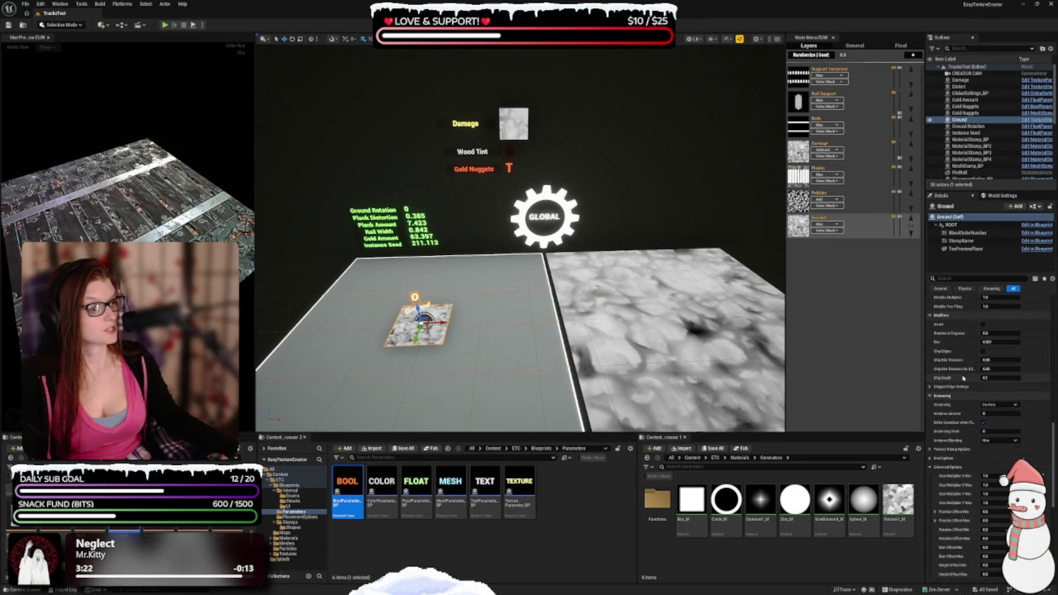
{"action": "scroll", "coordinate": [960, 370], "scroll_direction": "down", "scroll_amount": 10}
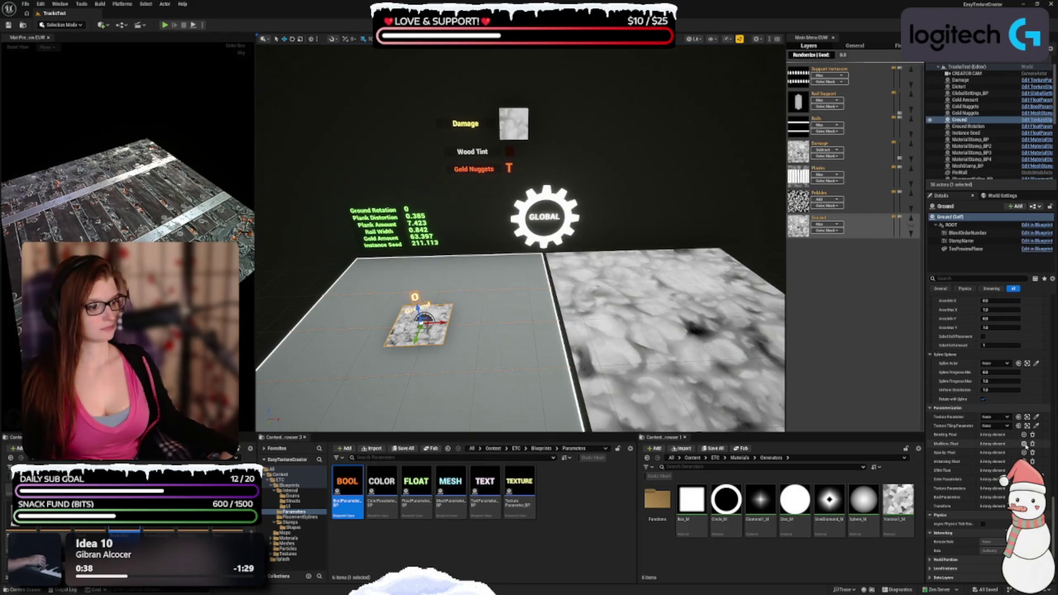
{"action": "left_click", "coordinate": [1024, 443]}
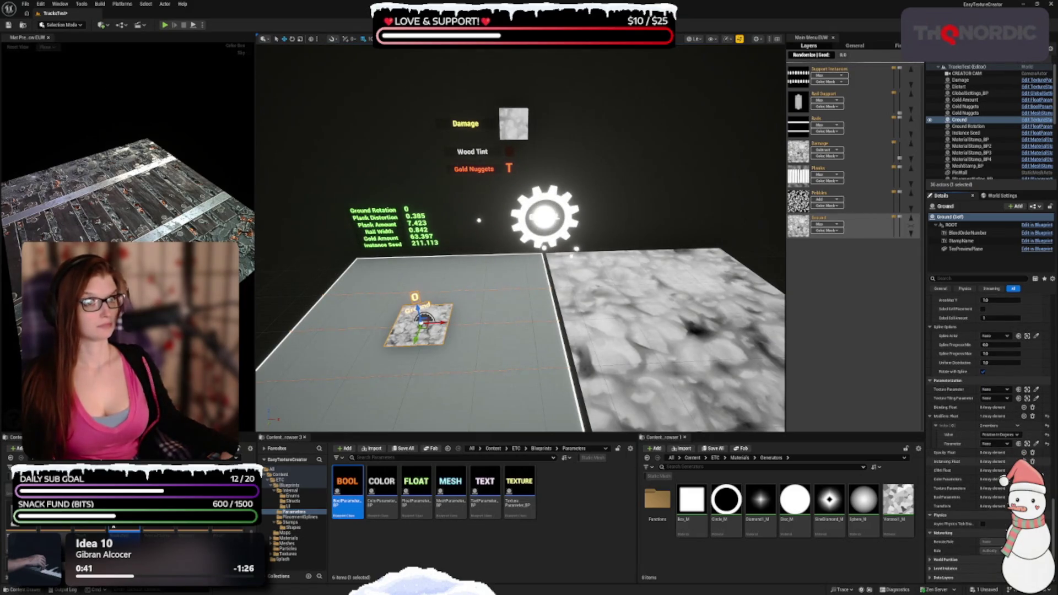
{"action": "left_click", "coordinate": [995, 443]}
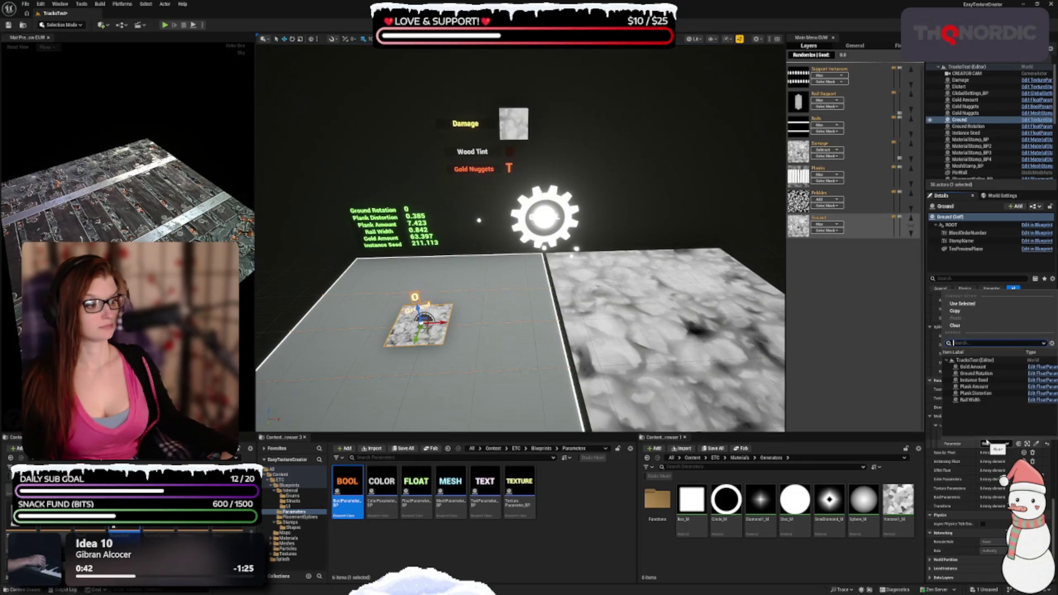
{"action": "left_click", "coordinate": [975, 374]}
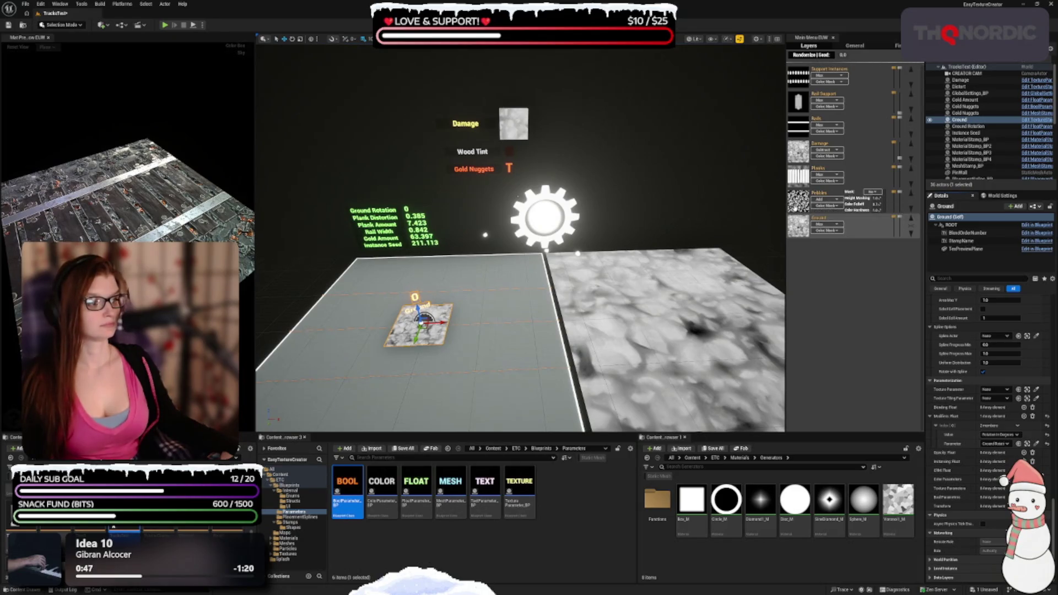
{"action": "left_click", "coordinate": [860, 203]}
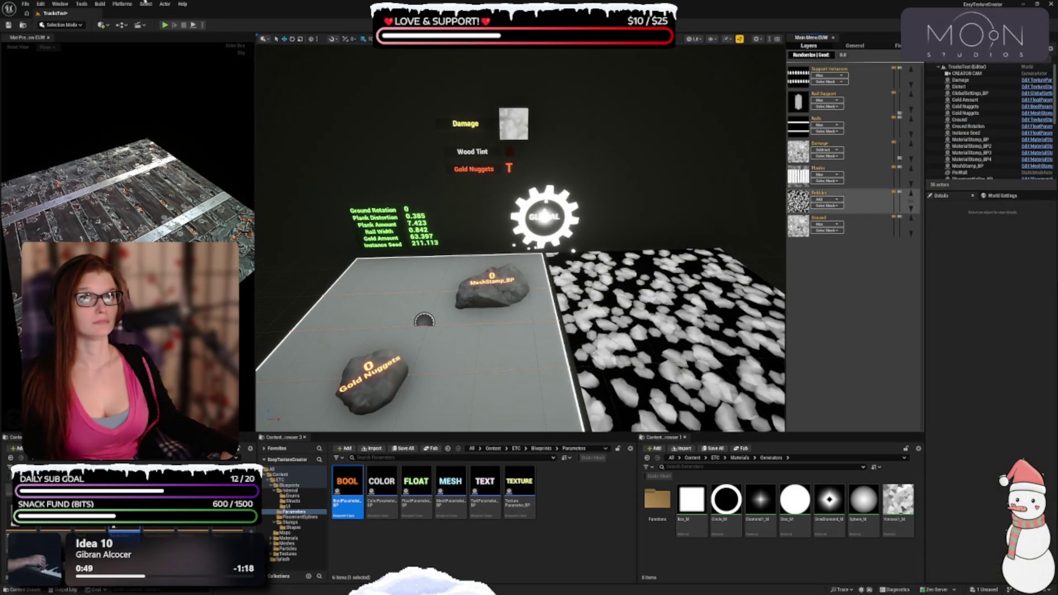
Step: Add an instancing float entry to MeshStamp_BP with Index [0] driving Instancing Seed
{"action": "left_click", "coordinate": [493, 289]}
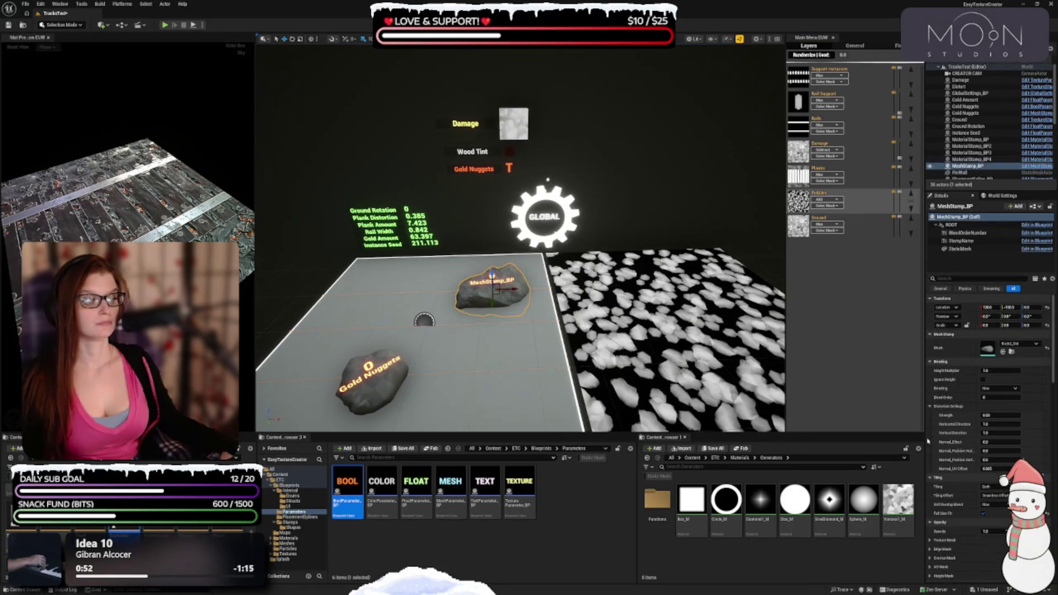
{"action": "scroll", "coordinate": [953, 435], "scroll_direction": "down", "scroll_amount": 10}
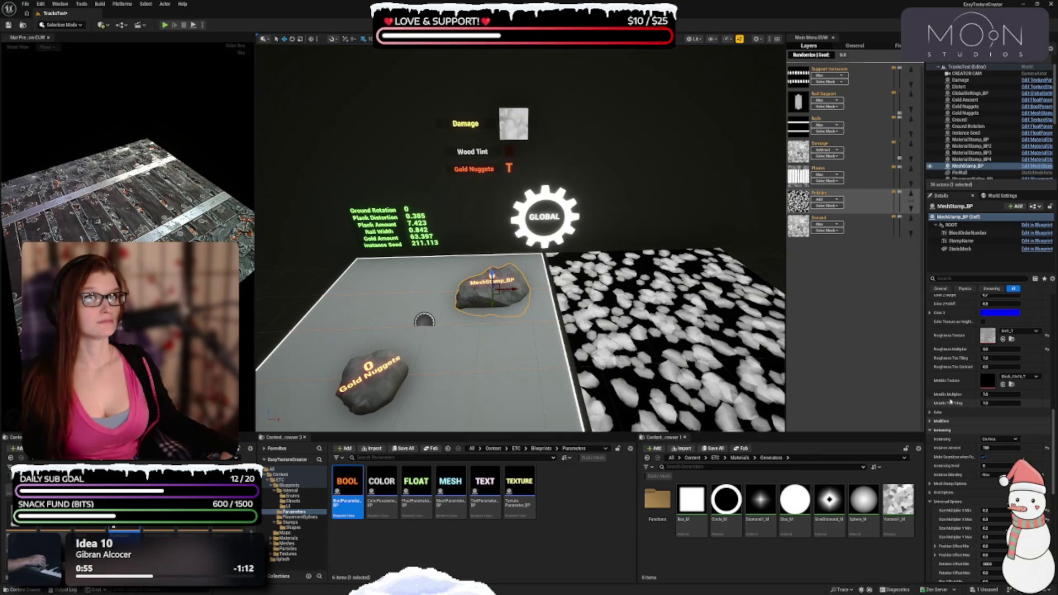
{"action": "scroll", "coordinate": [957, 391], "scroll_direction": "down", "scroll_amount": 5}
{"action": "scroll", "coordinate": [965, 372], "scroll_direction": "down", "scroll_amount": 7}
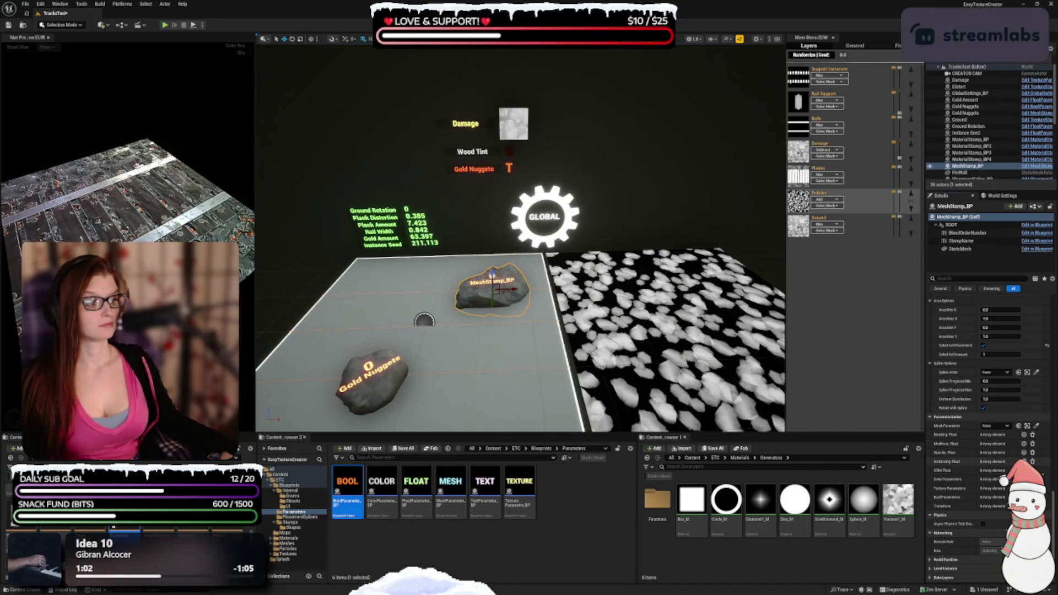
{"action": "left_click", "coordinate": [932, 462]}
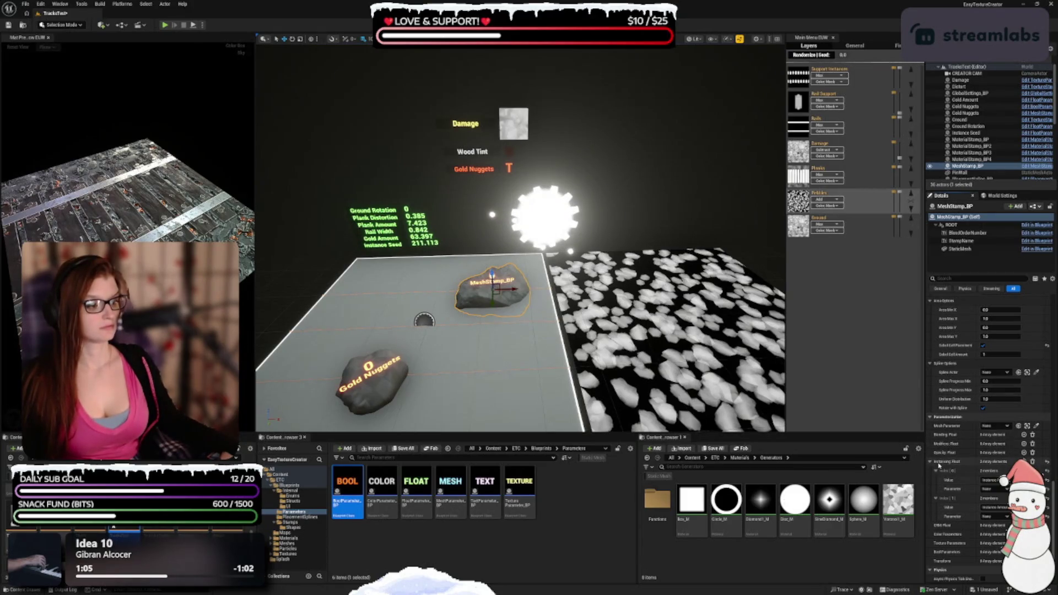
{"action": "left_click", "coordinate": [992, 481]}
{"action": "left_click", "coordinate": [991, 480]}
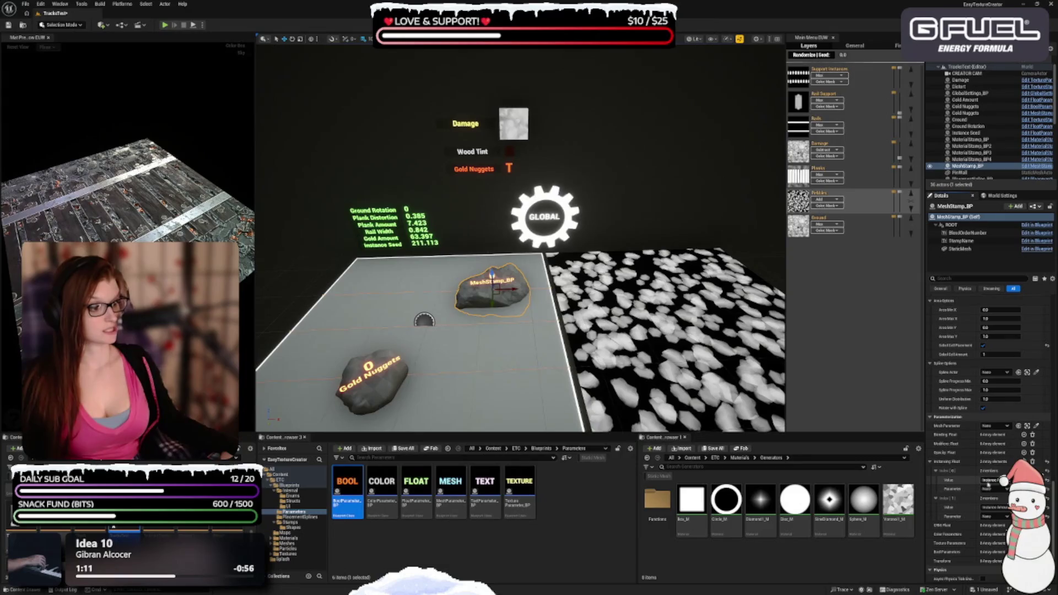
{"action": "left_click", "coordinate": [989, 481]}
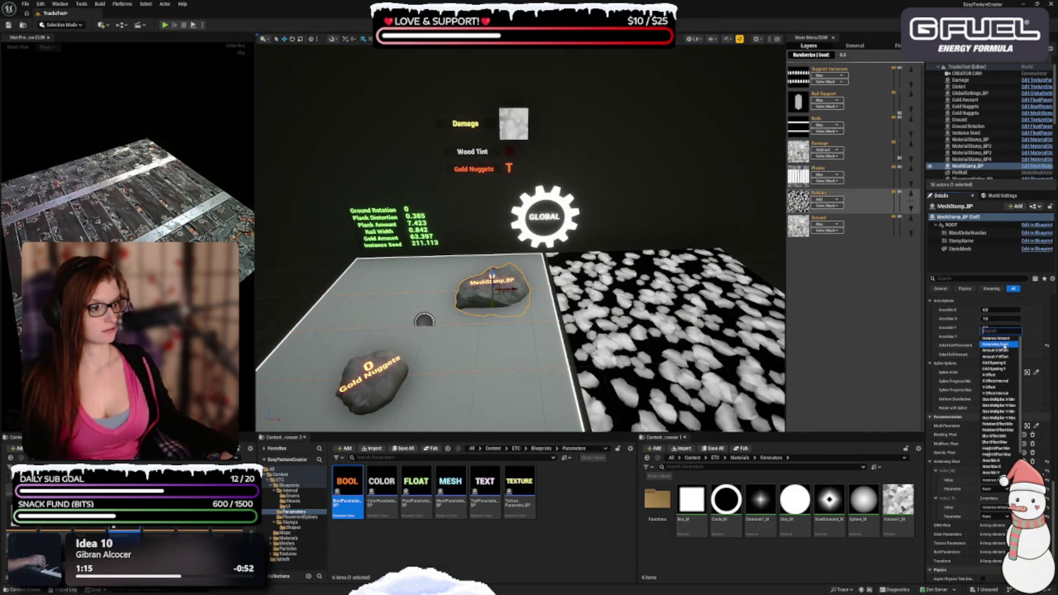
{"action": "left_click", "coordinate": [1000, 344]}
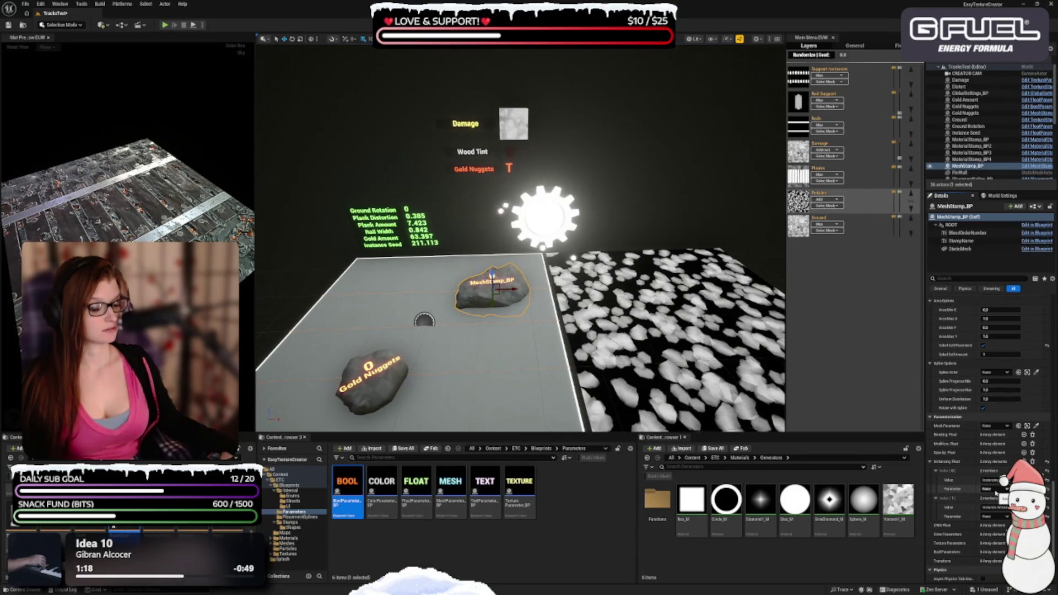
Step: Link Index [0] to the Instance Seed parameter and select the Gold Nuggets rock stamp
{"action": "left_click", "coordinate": [993, 489]}
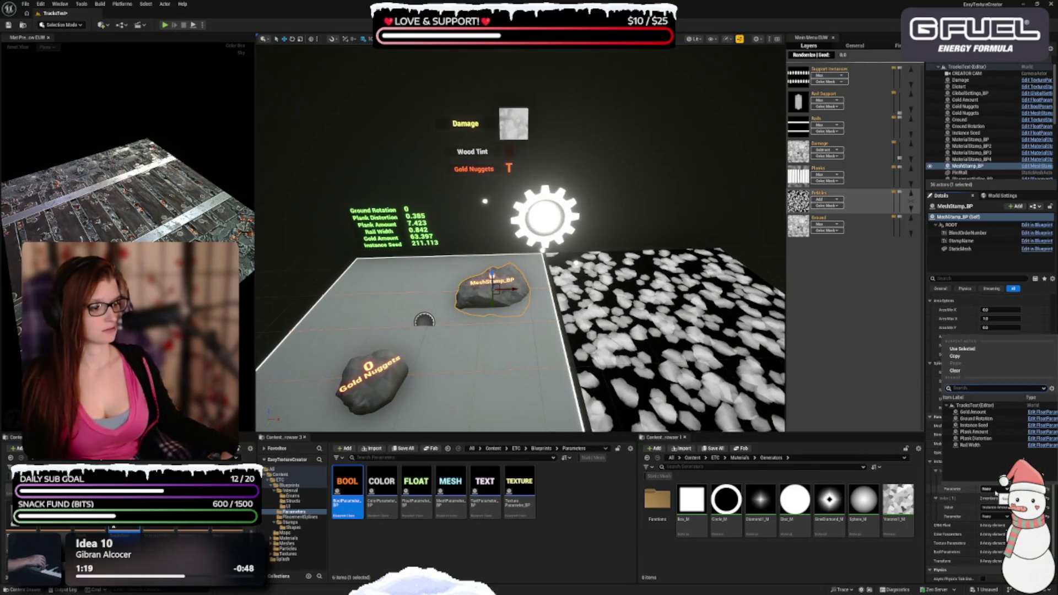
{"action": "left_click", "coordinate": [986, 426]}
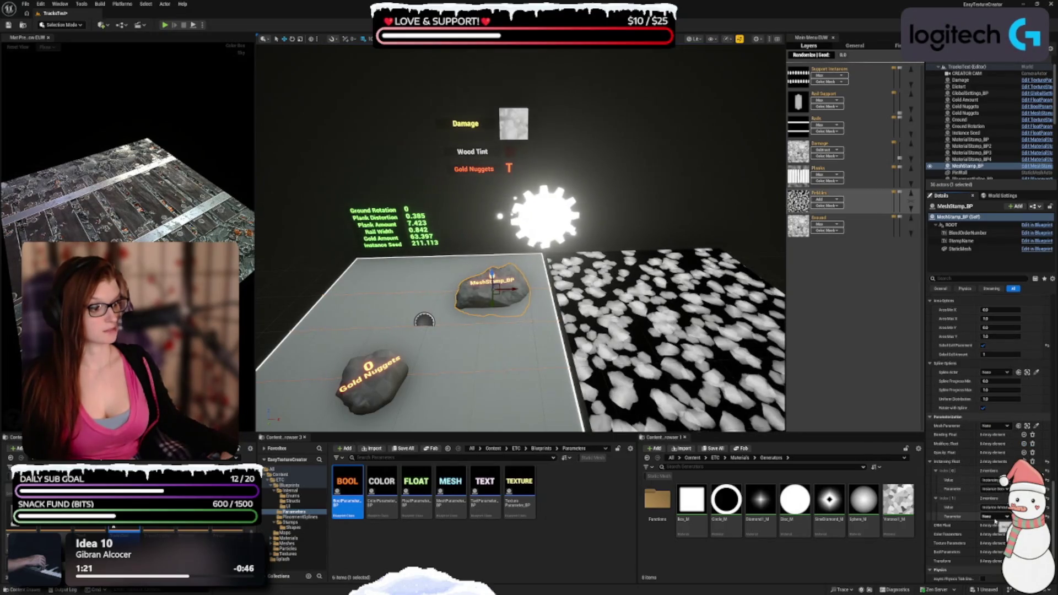
{"action": "left_click", "coordinate": [995, 518]}
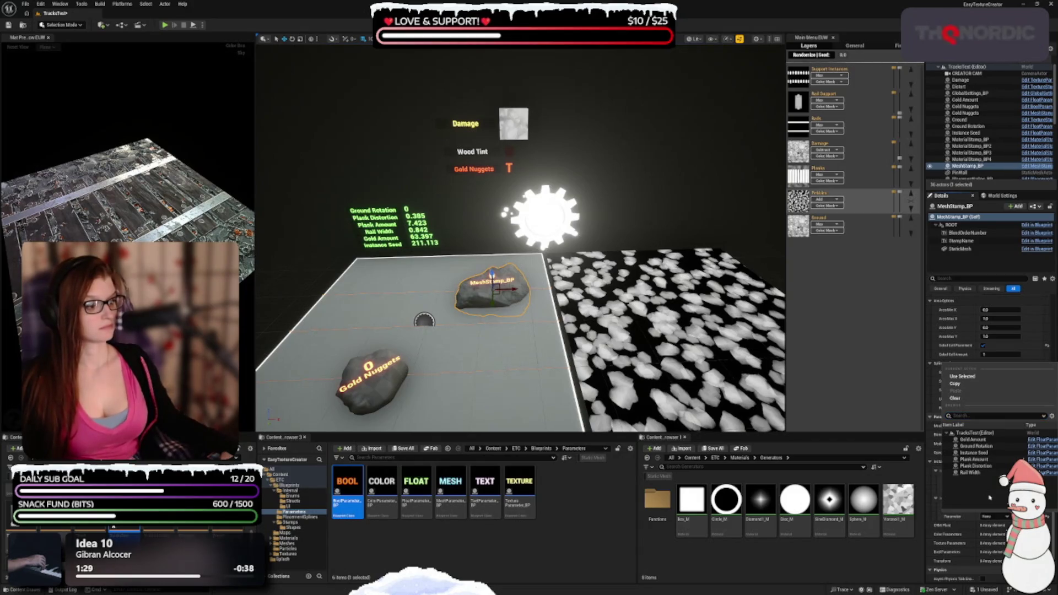
{"action": "left_click", "coordinate": [988, 517]}
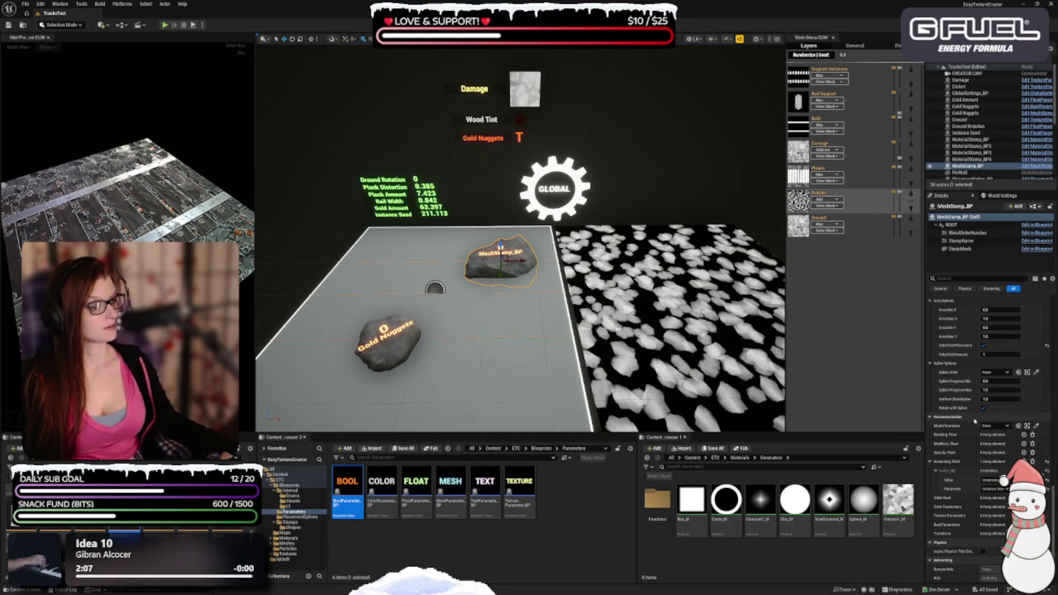
{"action": "scroll", "coordinate": [946, 444], "scroll_direction": "down", "scroll_amount": 2}
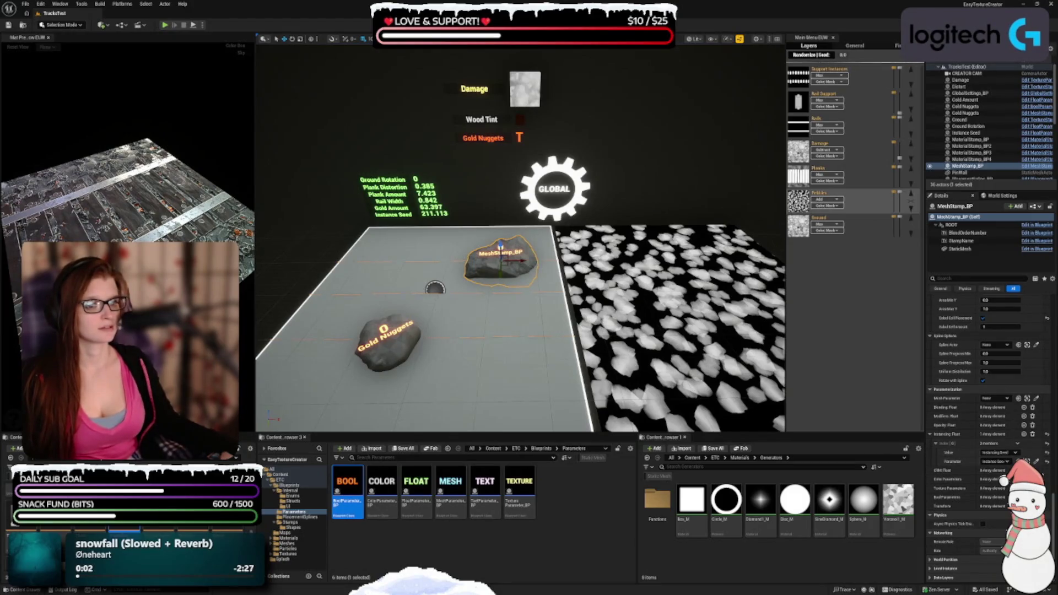
{"action": "left_click", "coordinate": [393, 365]}
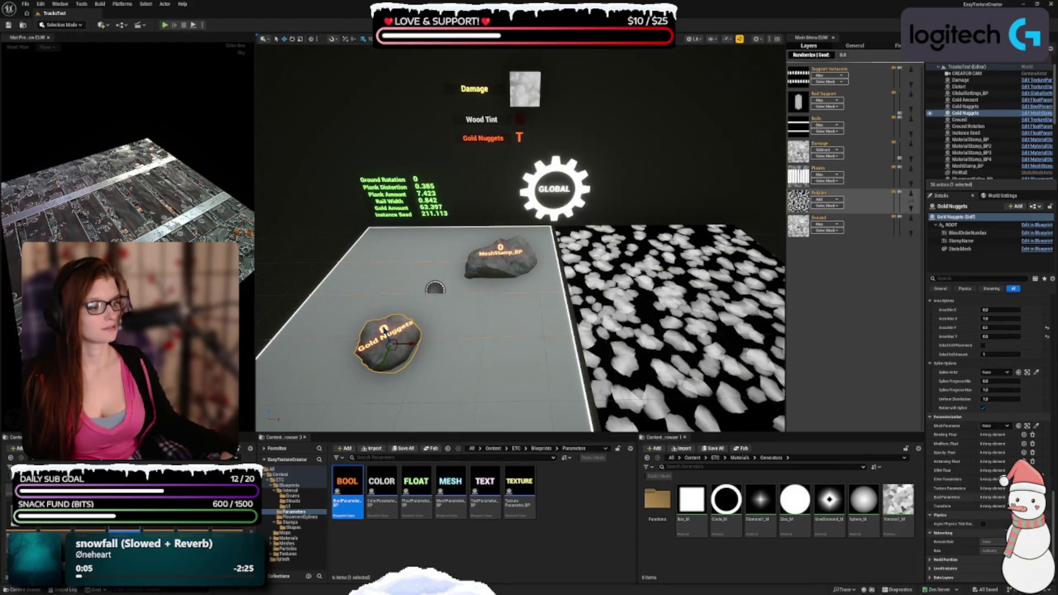
Step: Add an instancing float entry to Gold Nuggets linked to the Gold Amount parameter
{"action": "left_click", "coordinate": [1024, 462]}
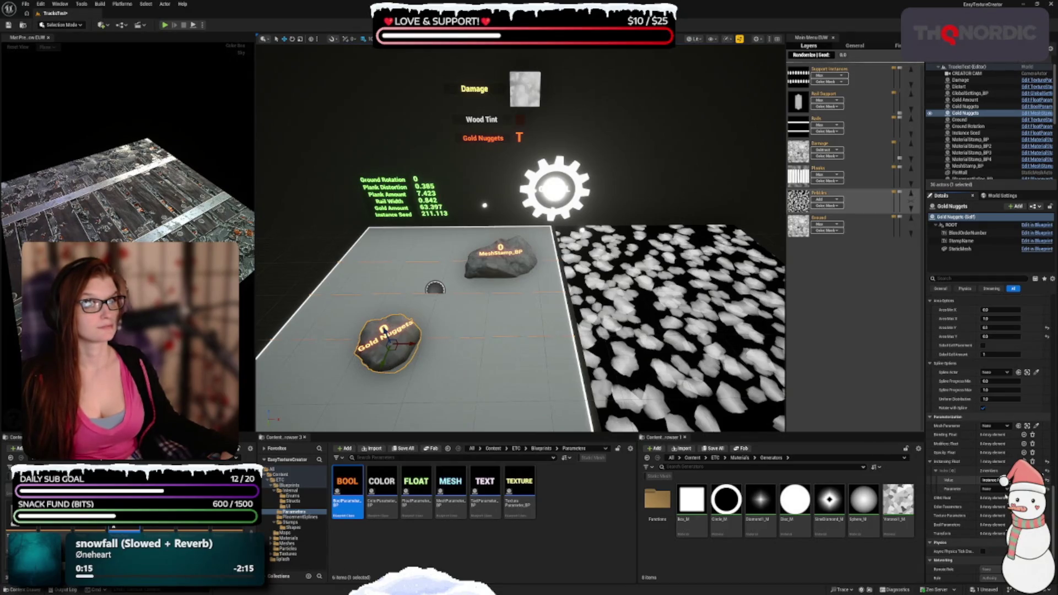
{"action": "left_click", "coordinate": [1001, 480]}
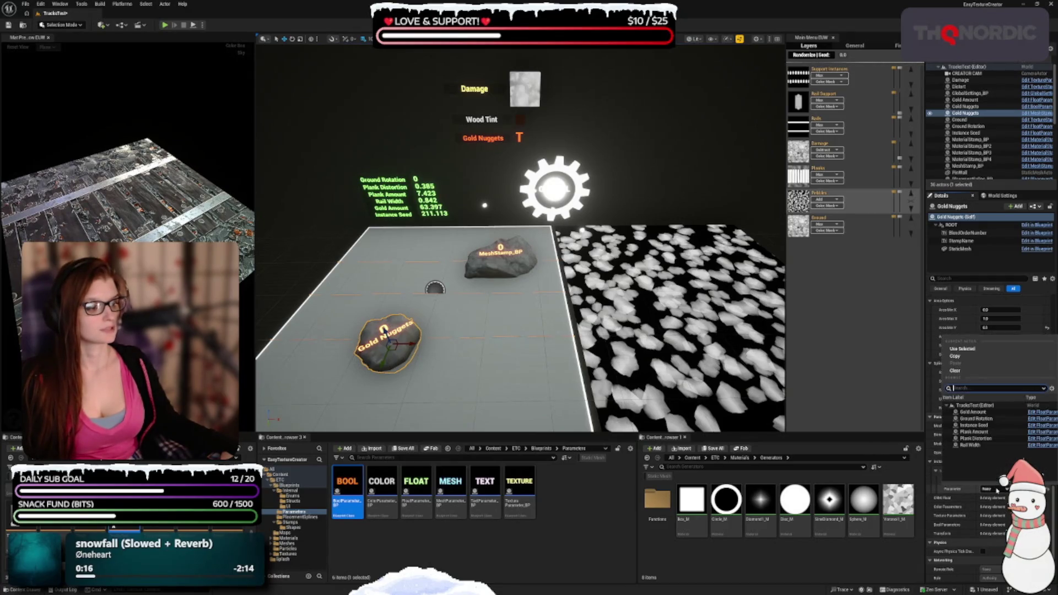
{"action": "left_click", "coordinate": [981, 413]}
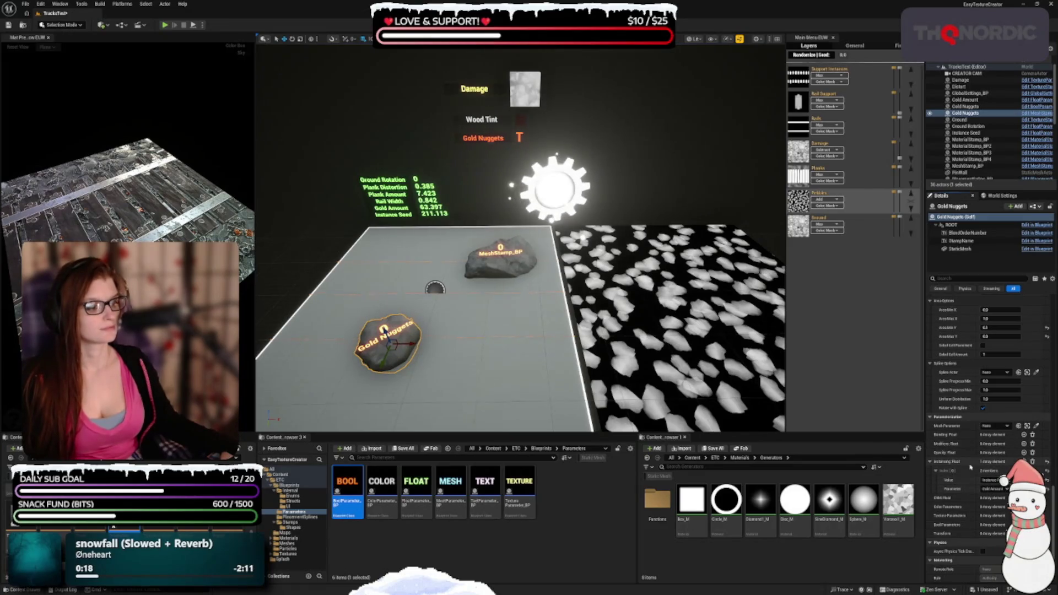
Step: Add a second entry driving Instancing Seed from Instance Seed, then show the Planks layer
{"action": "left_click", "coordinate": [1025, 461]}
{"action": "left_click", "coordinate": [995, 508]}
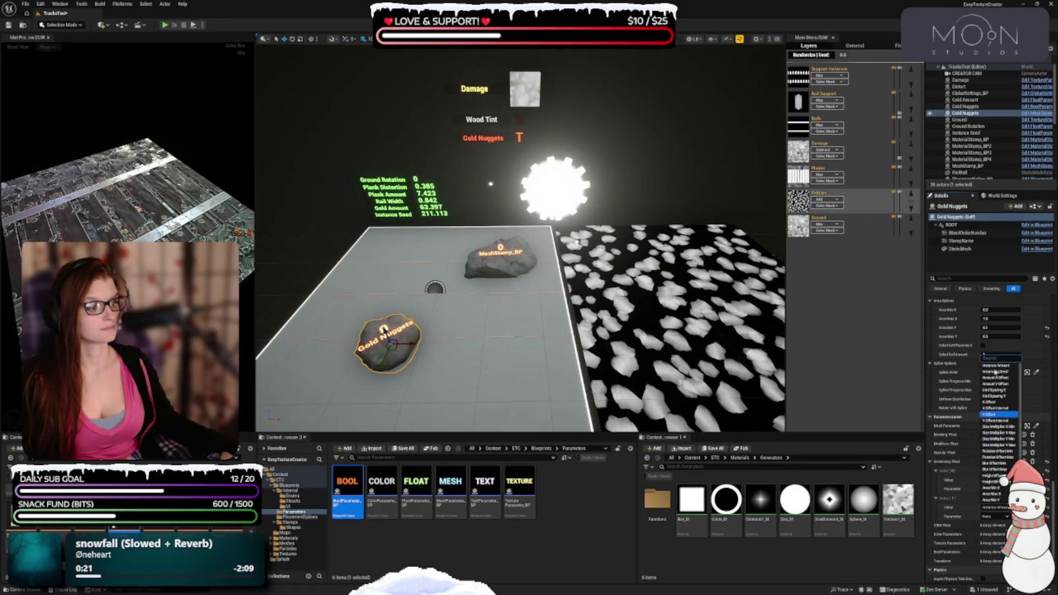
{"action": "left_click", "coordinate": [995, 372]}
{"action": "left_click", "coordinate": [995, 516]}
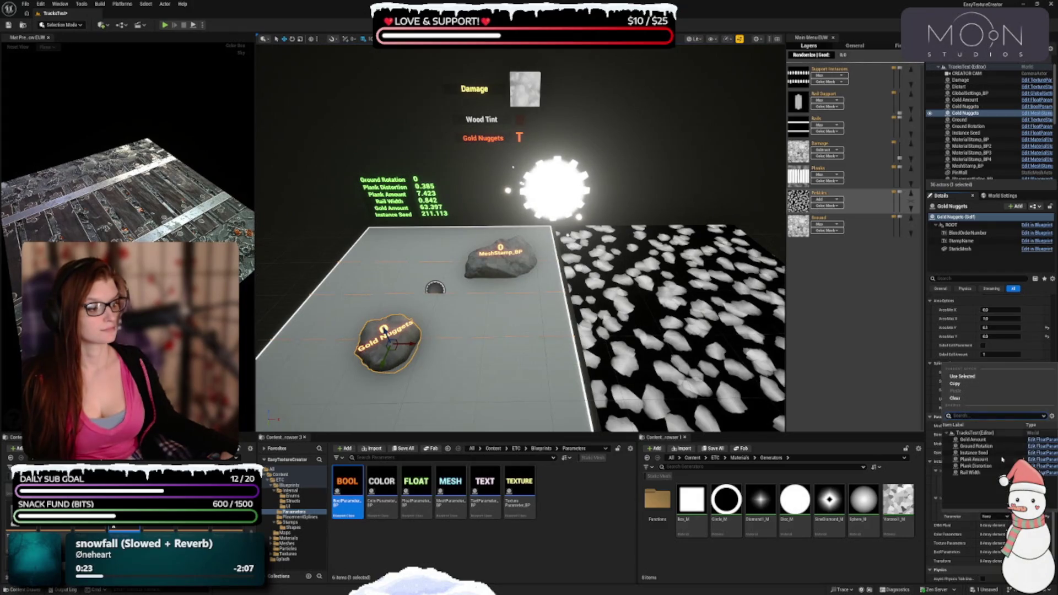
{"action": "left_click", "coordinate": [978, 452]}
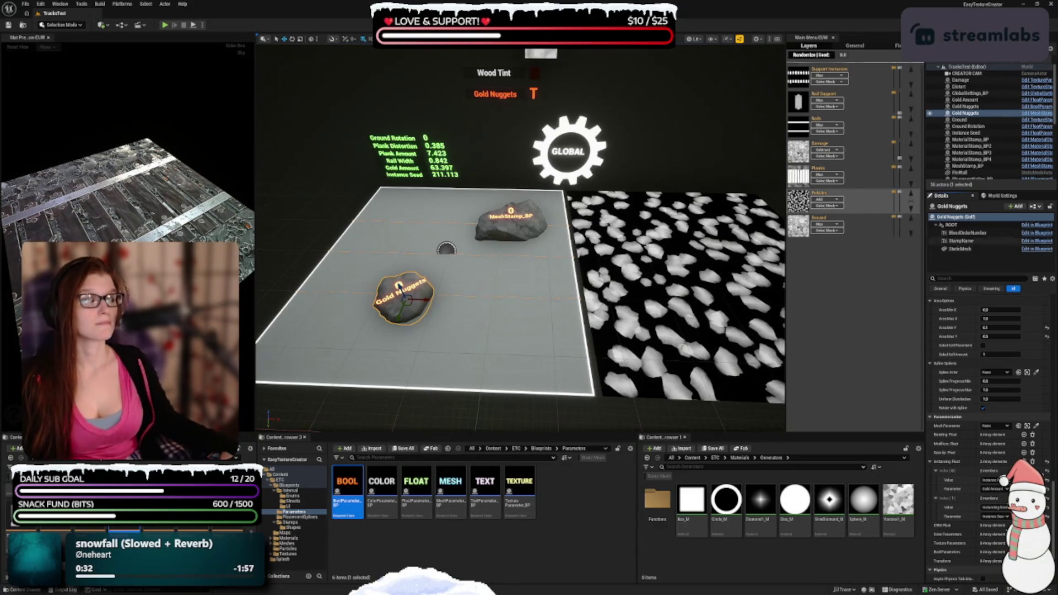
{"action": "left_click", "coordinate": [799, 175]}
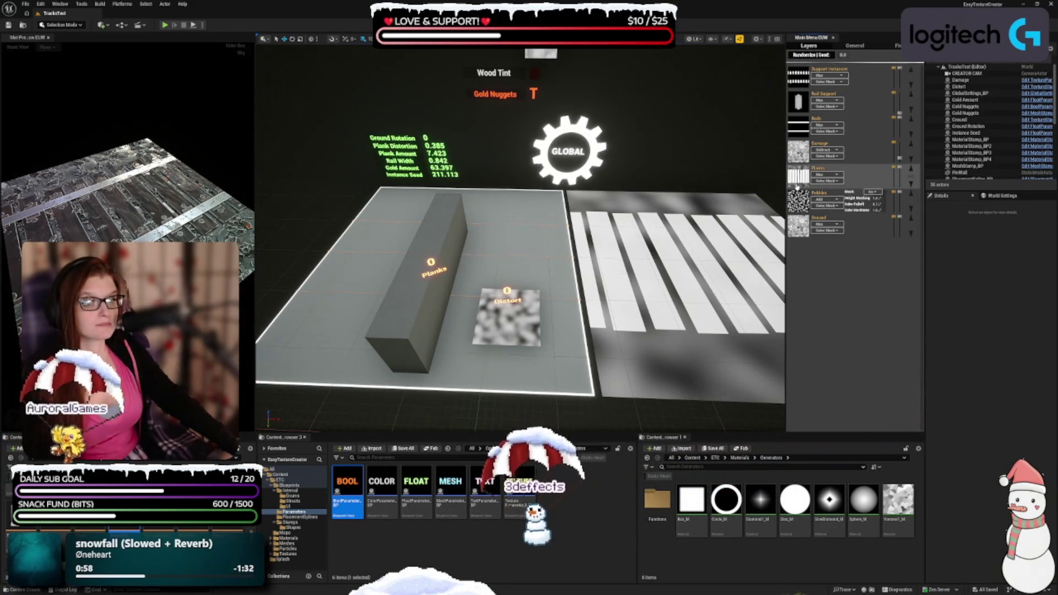
Step: On the Planks box stamp, add an instancing float entry linked to Plank Amount
{"action": "left_click", "coordinate": [798, 176]}
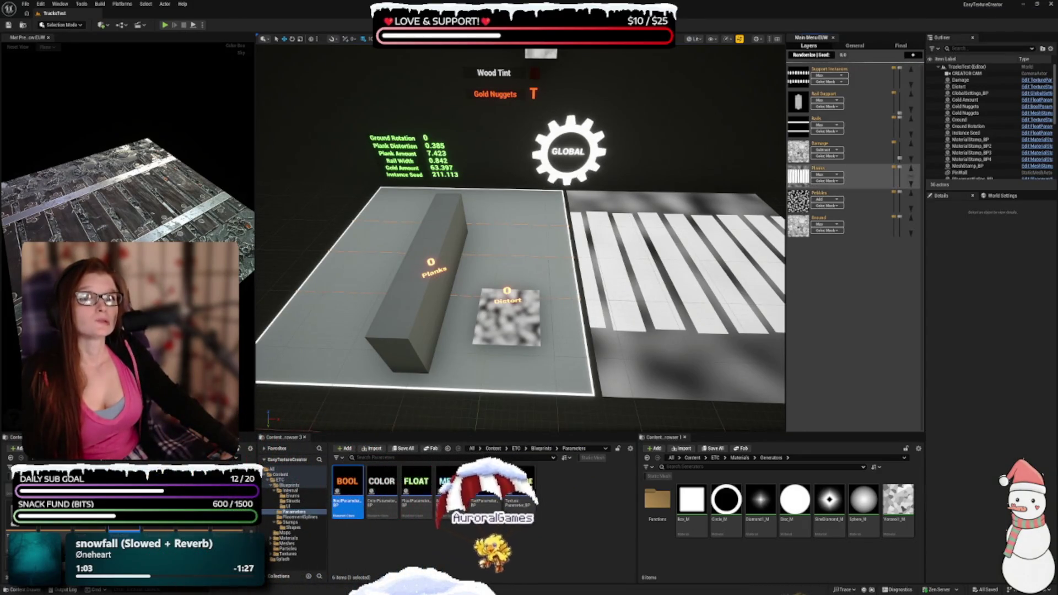
{"action": "left_click", "coordinate": [438, 237]}
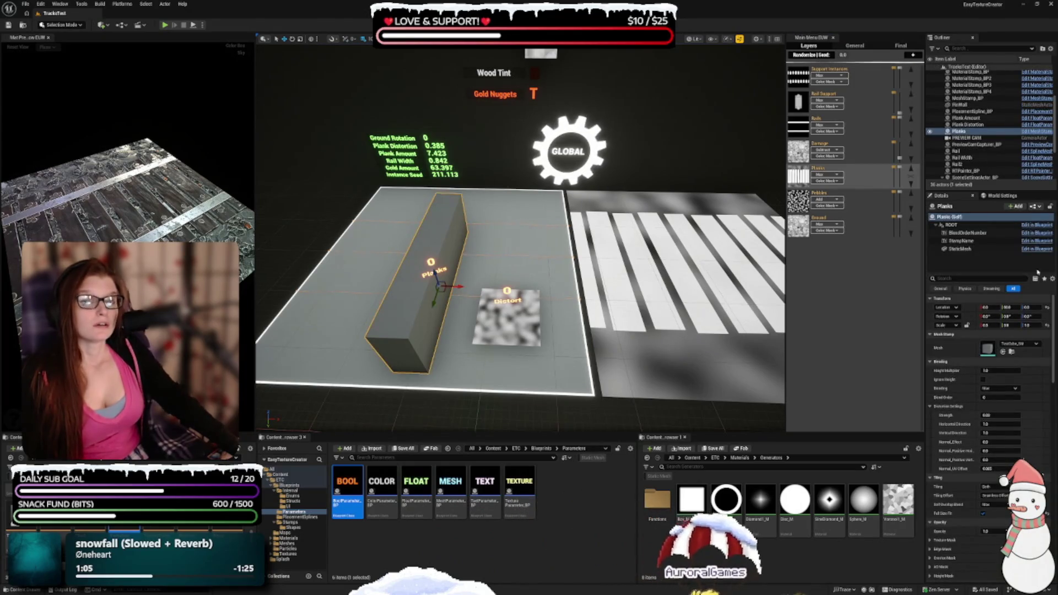
{"action": "scroll", "coordinate": [954, 405], "scroll_direction": "down", "scroll_amount": 2}
{"action": "scroll", "coordinate": [954, 405], "scroll_direction": "down", "scroll_amount": 10}
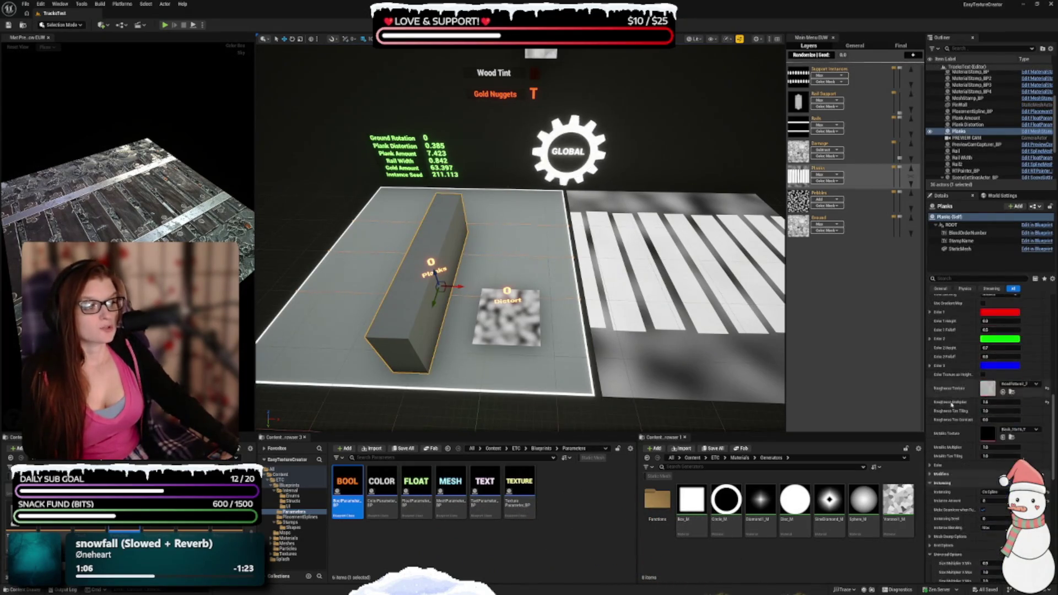
{"action": "scroll", "coordinate": [948, 401], "scroll_direction": "down", "scroll_amount": 3}
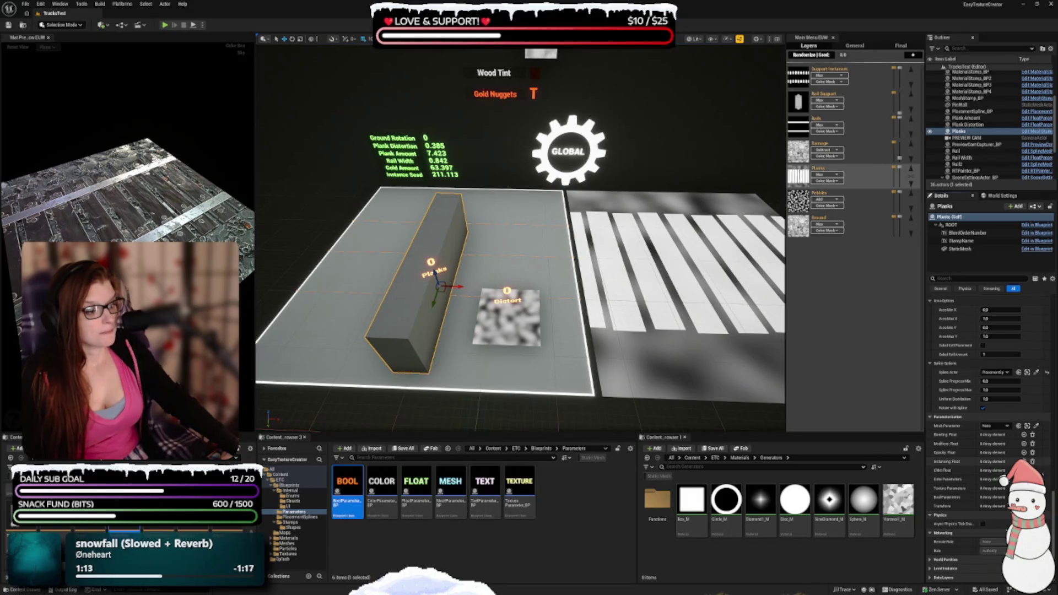
{"action": "left_click", "coordinate": [975, 463]}
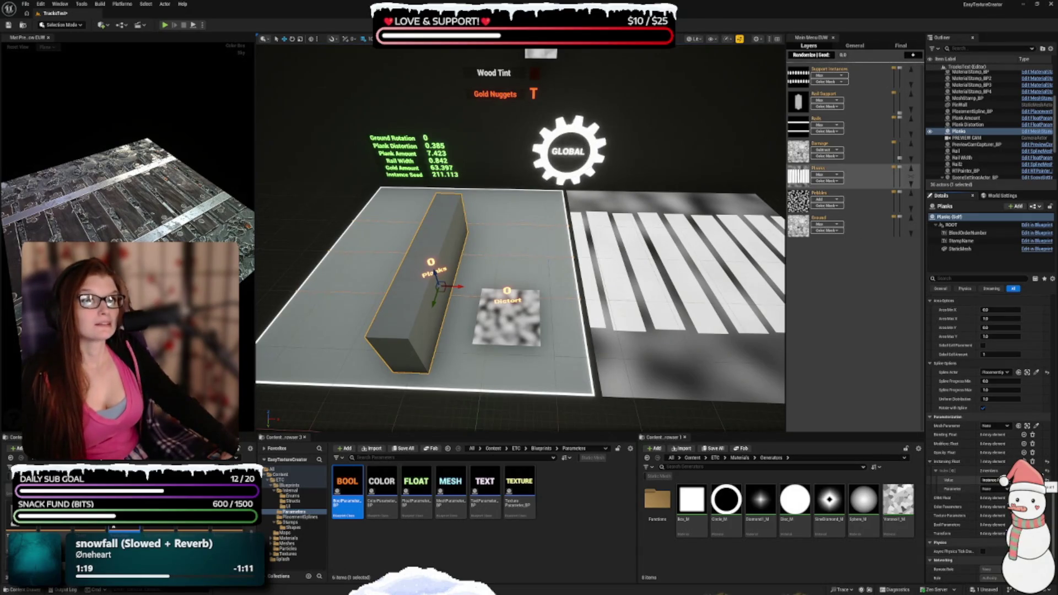
{"action": "left_click", "coordinate": [995, 480]}
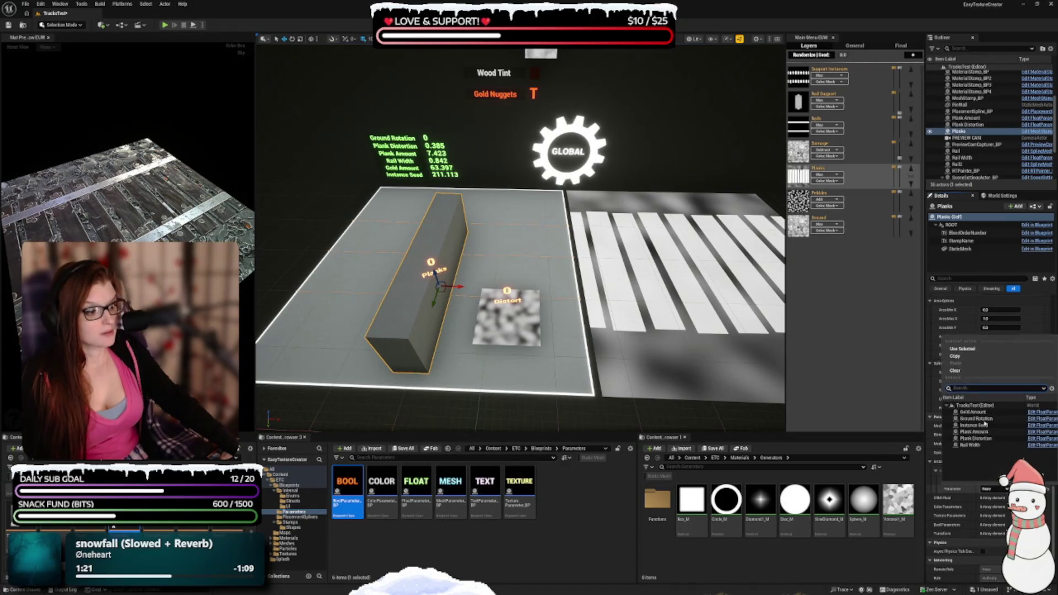
{"action": "left_click", "coordinate": [975, 426]}
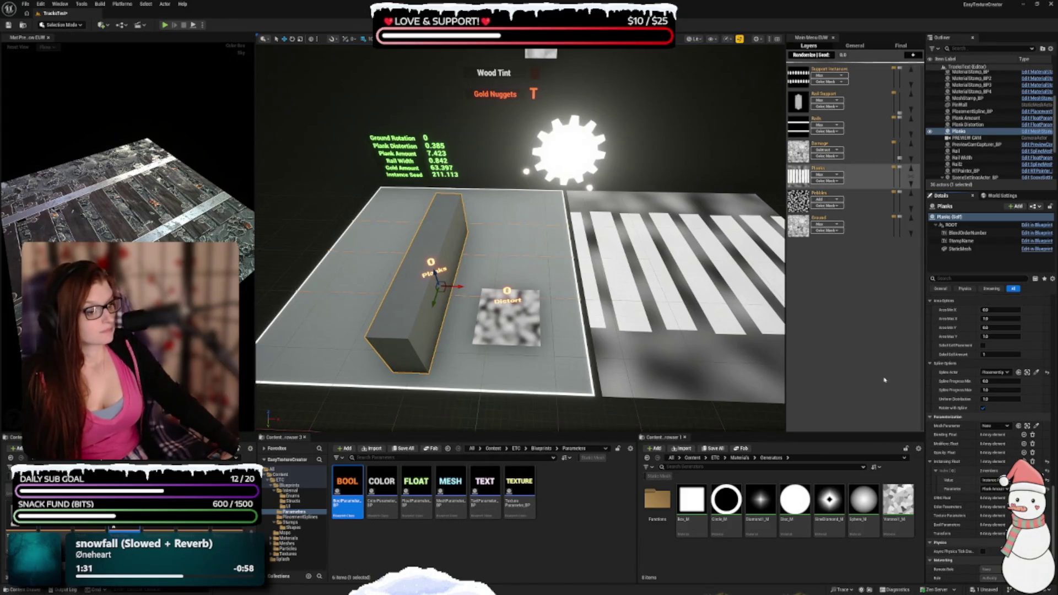
Step: Add a second Planks instancing entry driving the instancing seed from Instance Seed
{"action": "left_click", "coordinate": [1024, 461]}
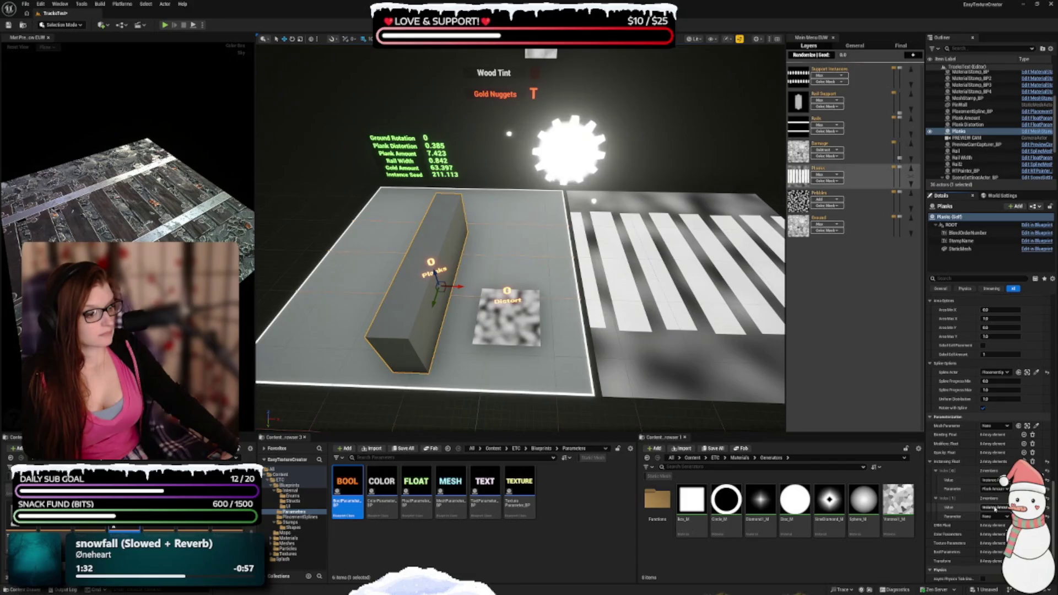
{"action": "left_click", "coordinate": [995, 516]}
{"action": "left_click", "coordinate": [997, 372]}
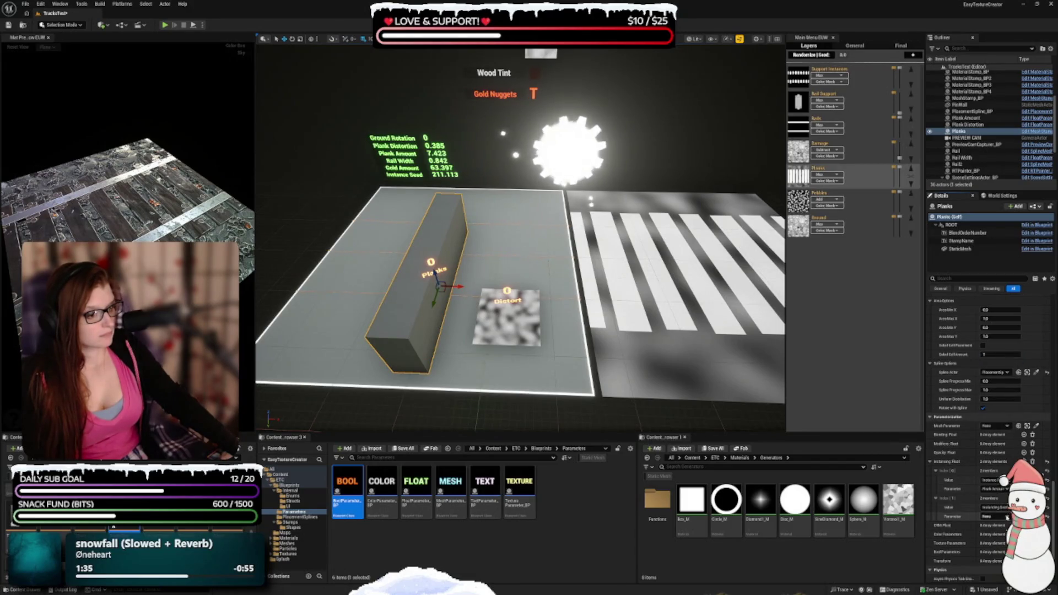
{"action": "left_click", "coordinate": [995, 508]}
{"action": "left_click", "coordinate": [991, 453]}
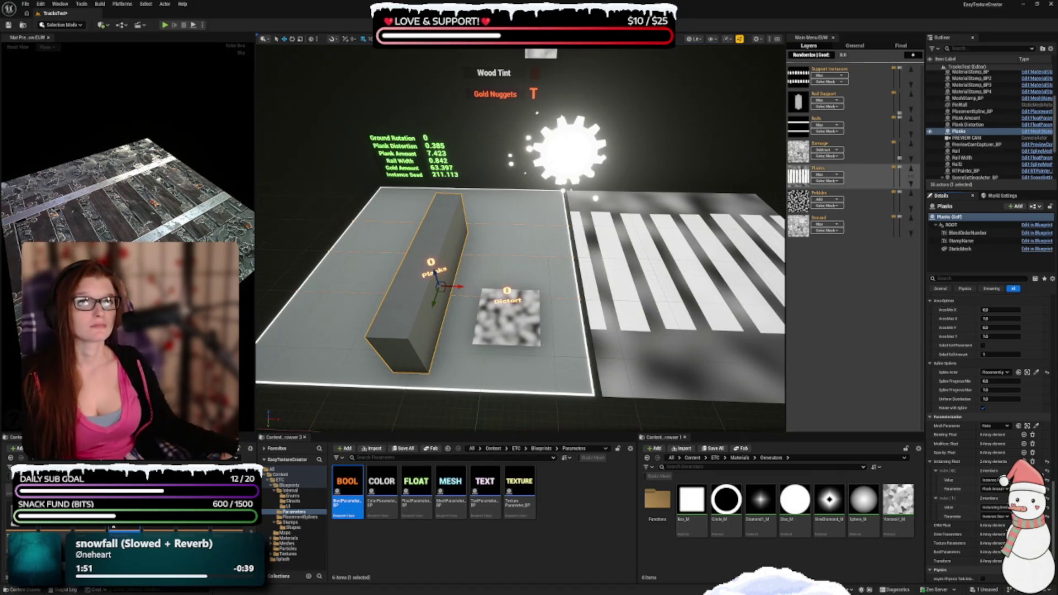
Step: Add a colour parameter link to Planks driving Color Tint, and save the level
{"action": "scroll", "coordinate": [987, 441], "scroll_direction": "down", "scroll_amount": 2}
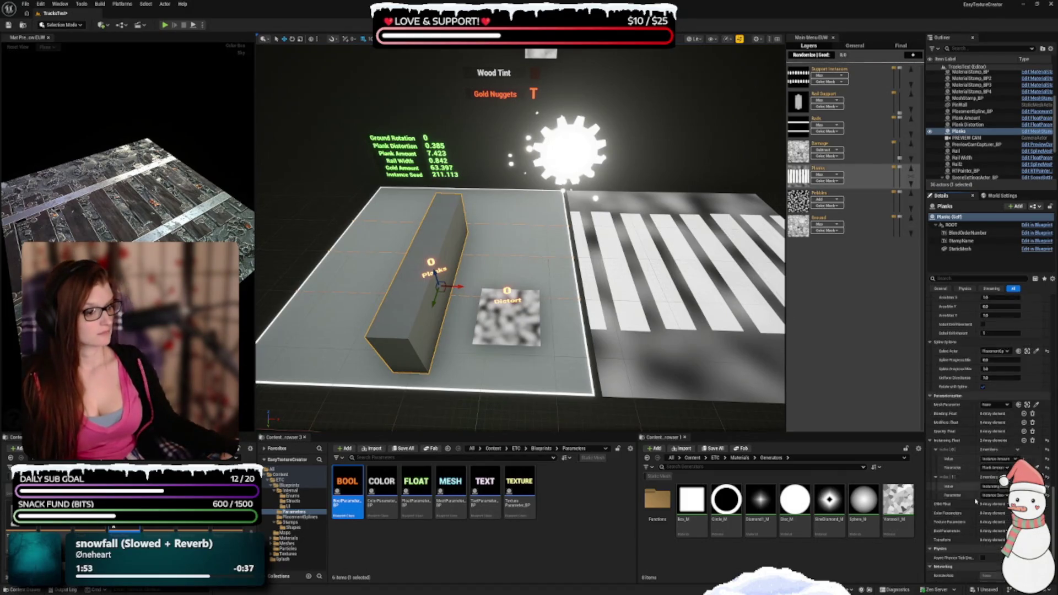
{"action": "left_click", "coordinate": [1024, 480]}
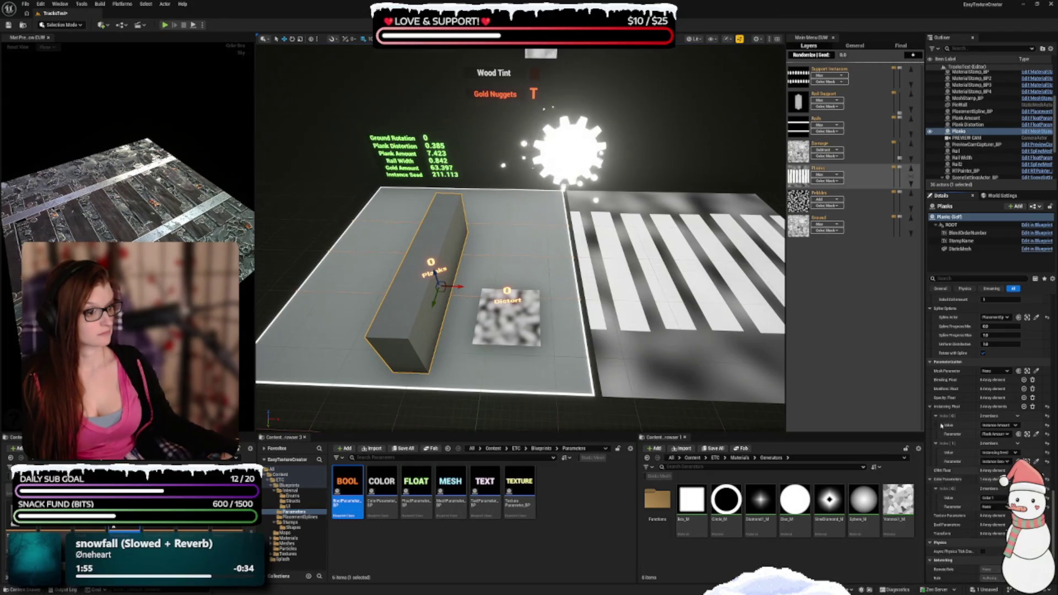
{"action": "scroll", "coordinate": [954, 483], "scroll_direction": "down", "scroll_amount": 1}
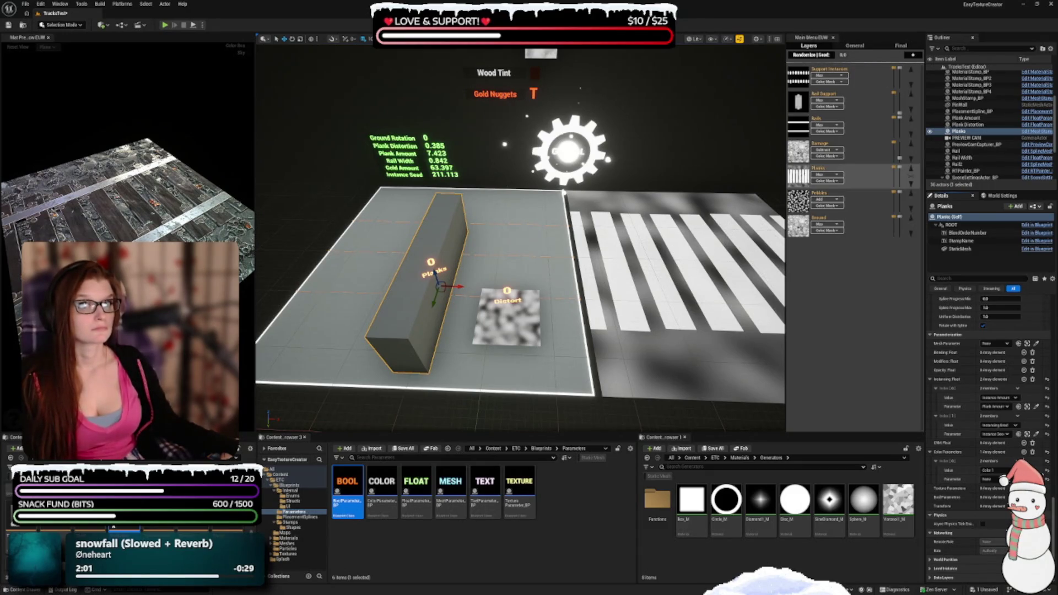
{"action": "left_click", "coordinate": [992, 479]}
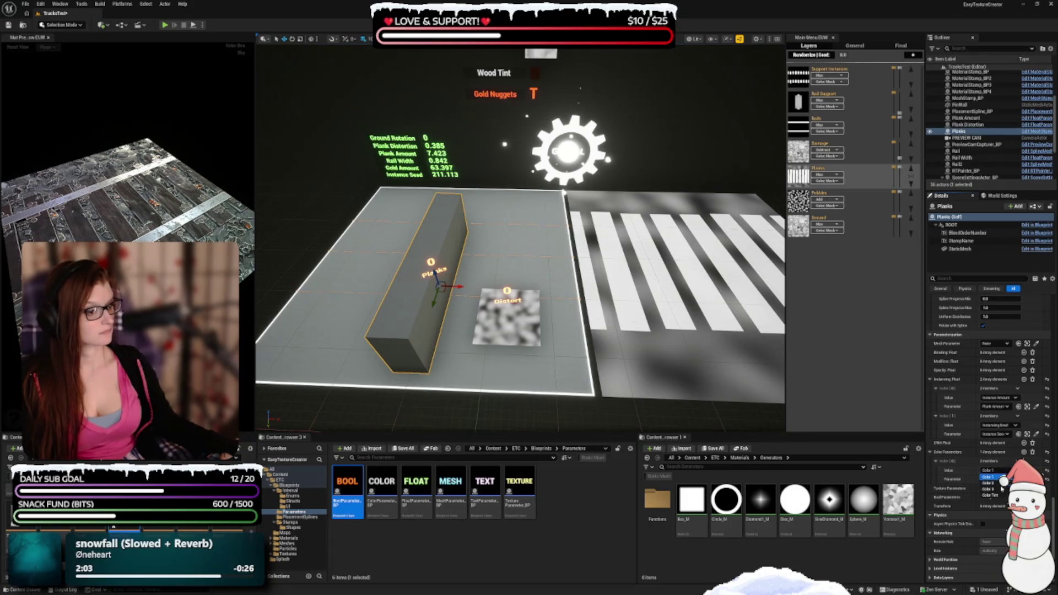
{"action": "left_click", "coordinate": [982, 496]}
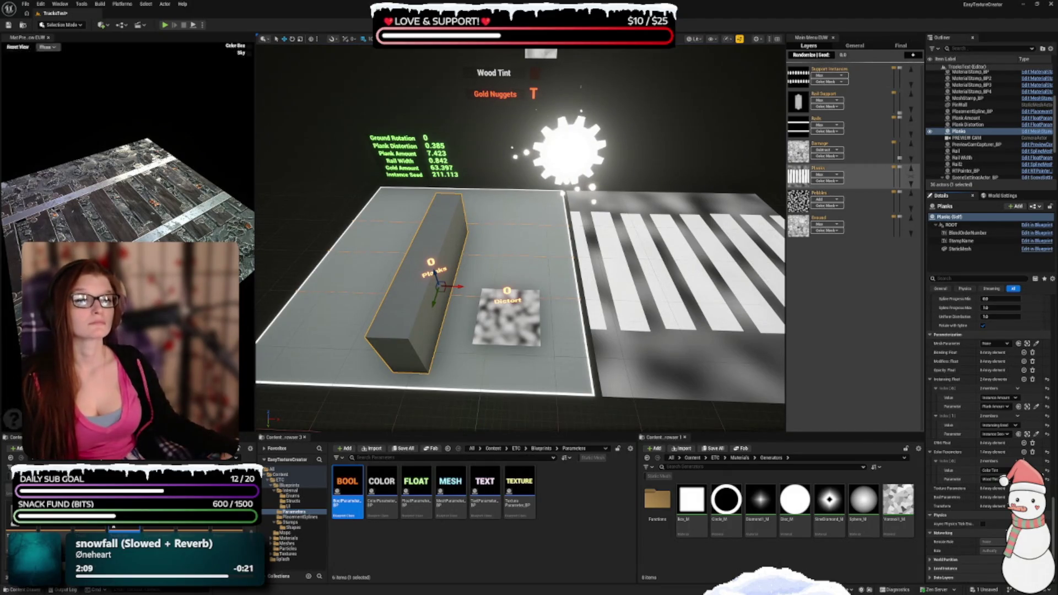
{"action": "scroll", "coordinate": [526, 278], "scroll_direction": "down", "scroll_amount": 2}
{"action": "key", "text": "ctrl+s"}
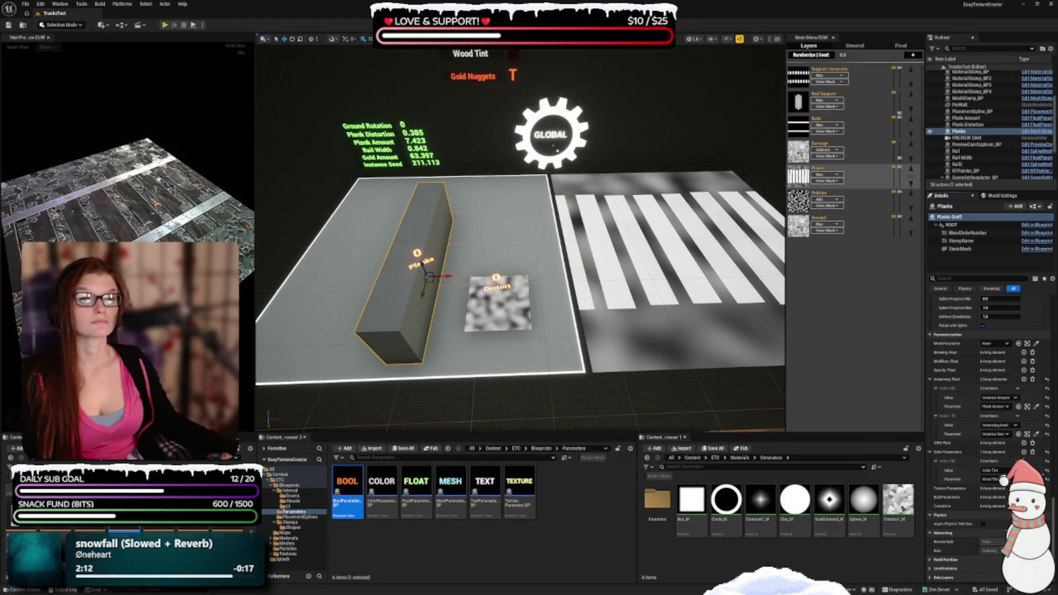
Step: Bind the Distort stamp's blending float to Plank Distortion, then show the Damage layer
{"action": "left_click", "coordinate": [498, 301]}
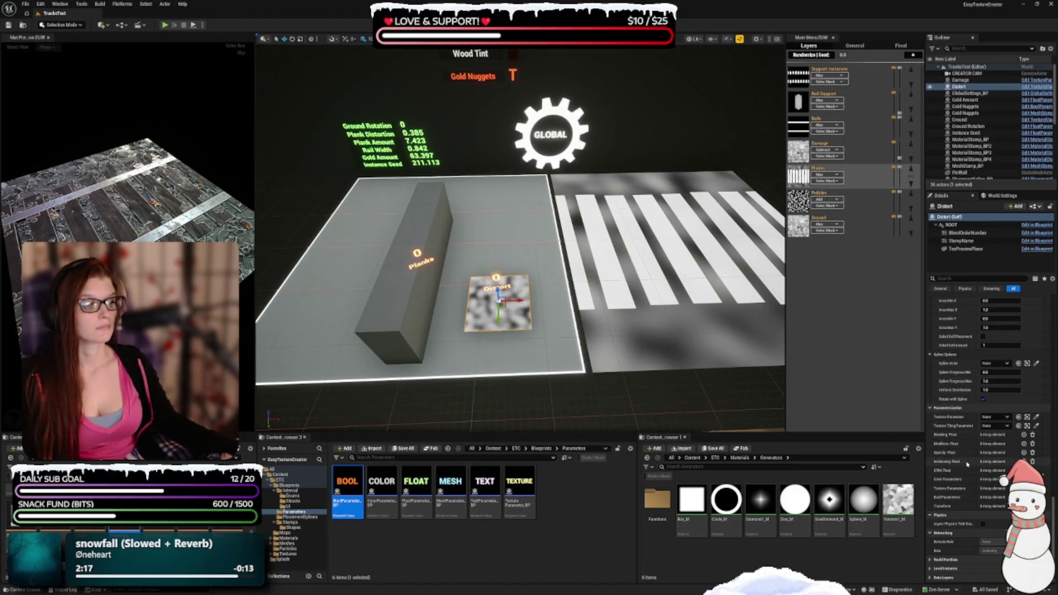
{"action": "left_click", "coordinate": [1025, 435]}
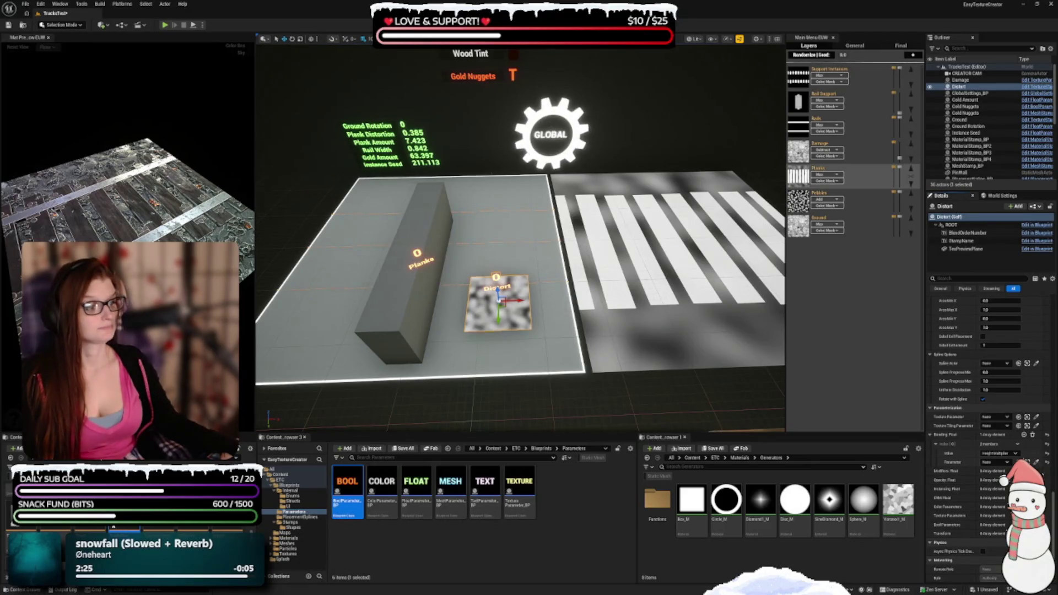
{"action": "left_click", "coordinate": [990, 463]}
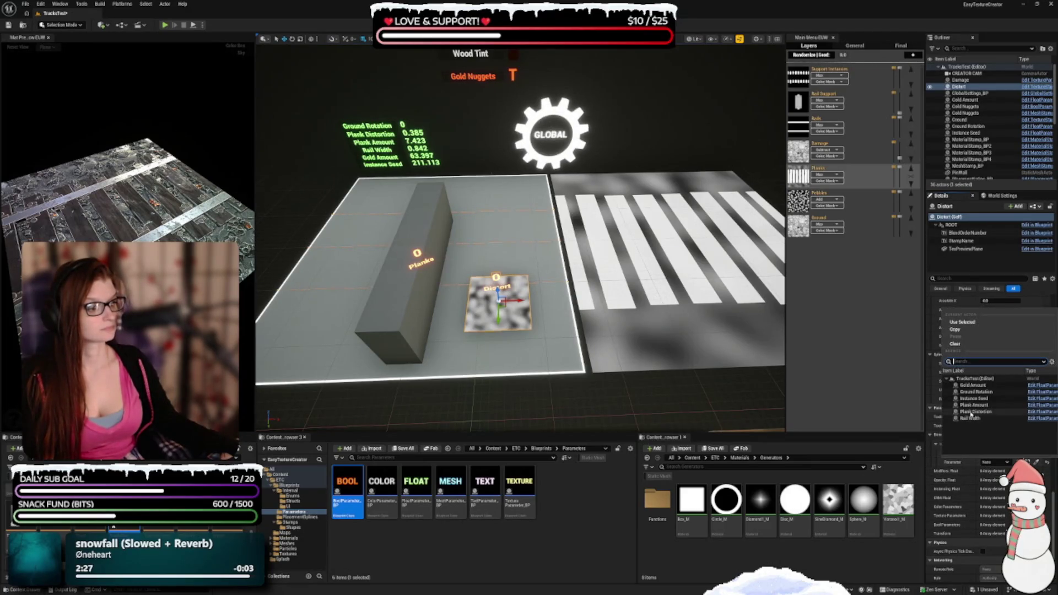
{"action": "left_click", "coordinate": [975, 412]}
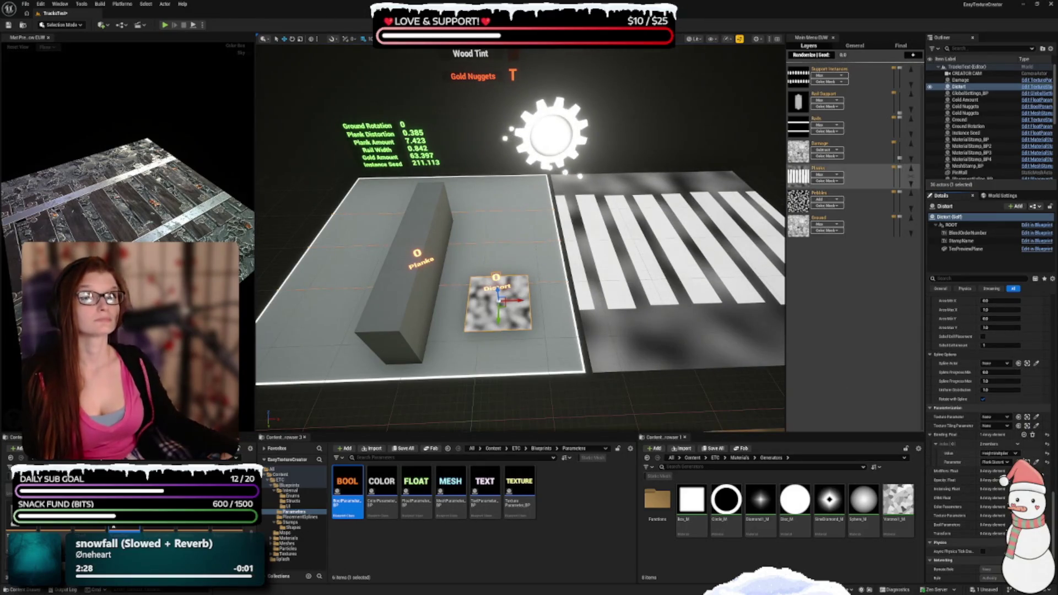
{"action": "left_click_drag", "start_coordinate": [442, 207], "coordinate": [442, 272]}
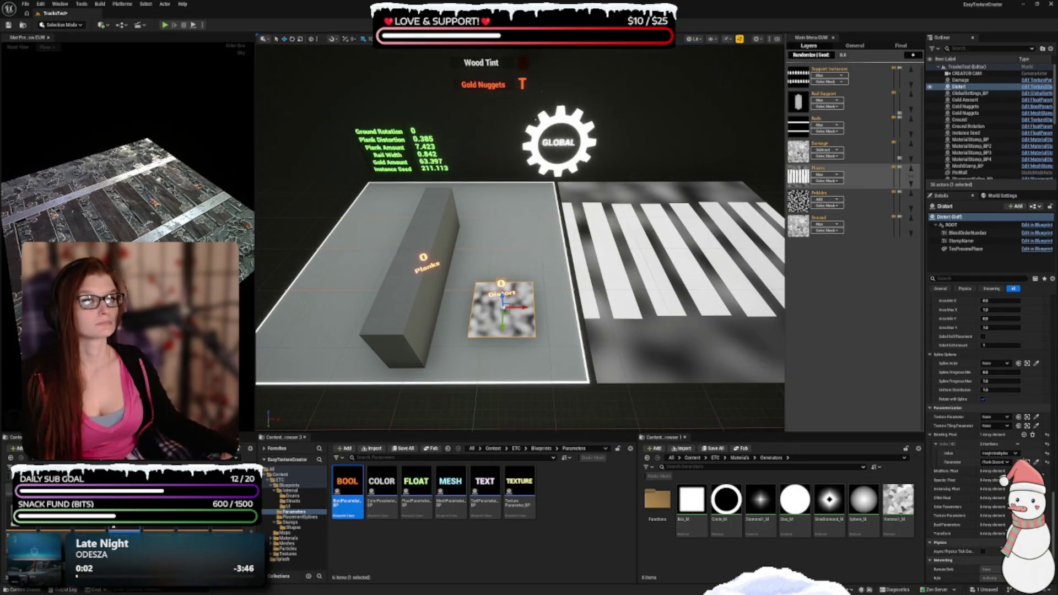
{"action": "left_click", "coordinate": [865, 154]}
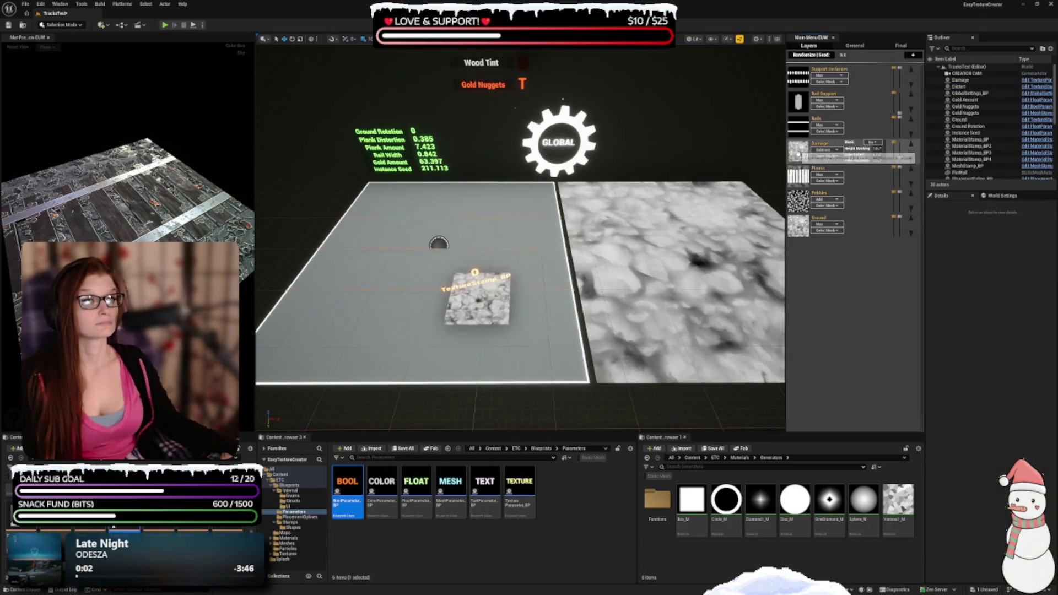
Step: Set TextureStamp_BP's Texture Parameter to Damage, then return to the Pebbles layer
{"action": "left_click", "coordinate": [487, 314]}
{"action": "scroll", "coordinate": [948, 415], "scroll_direction": "down", "scroll_amount": 10}
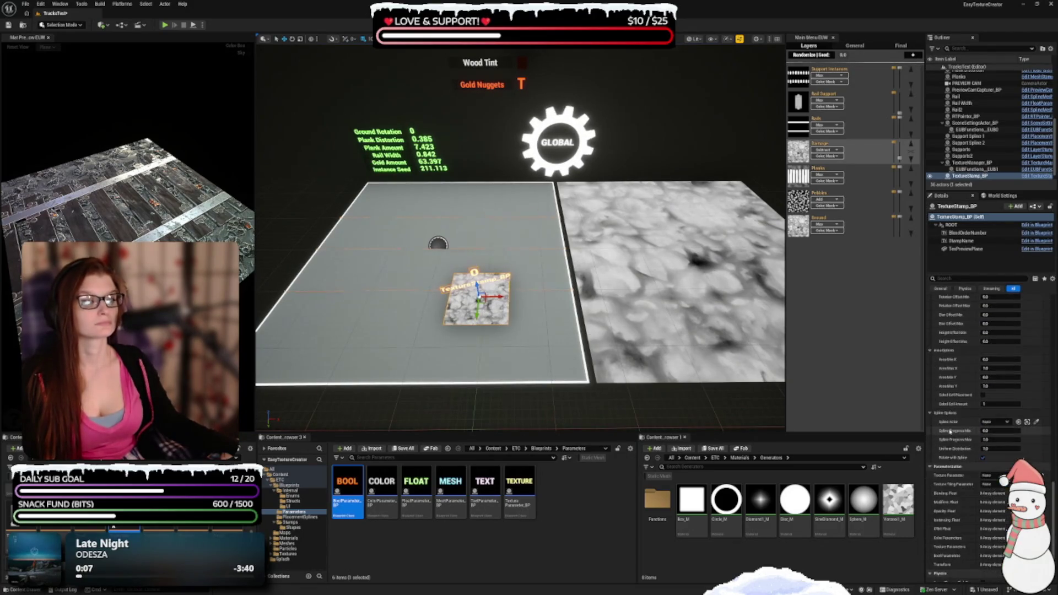
{"action": "scroll", "coordinate": [950, 431], "scroll_direction": "down", "scroll_amount": 2}
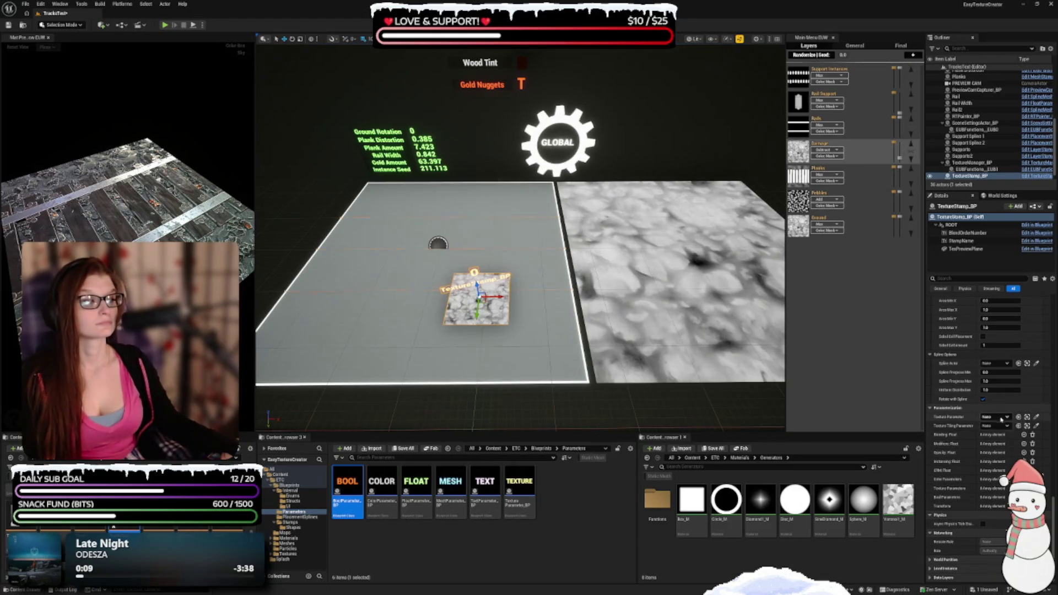
{"action": "left_click", "coordinate": [1002, 419]}
{"action": "left_click", "coordinate": [972, 503]}
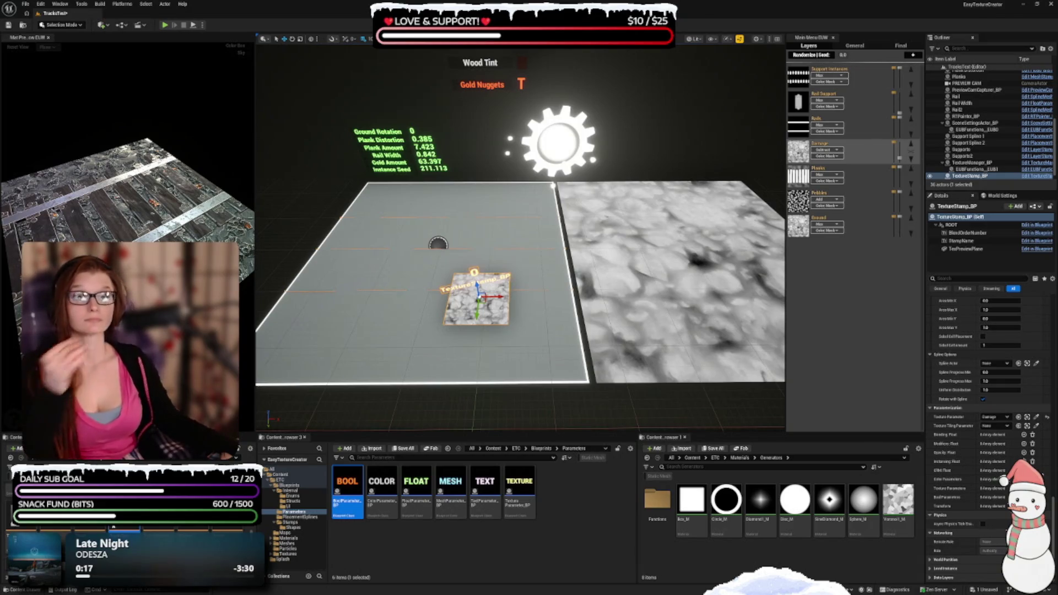
{"action": "left_click", "coordinate": [855, 203]}
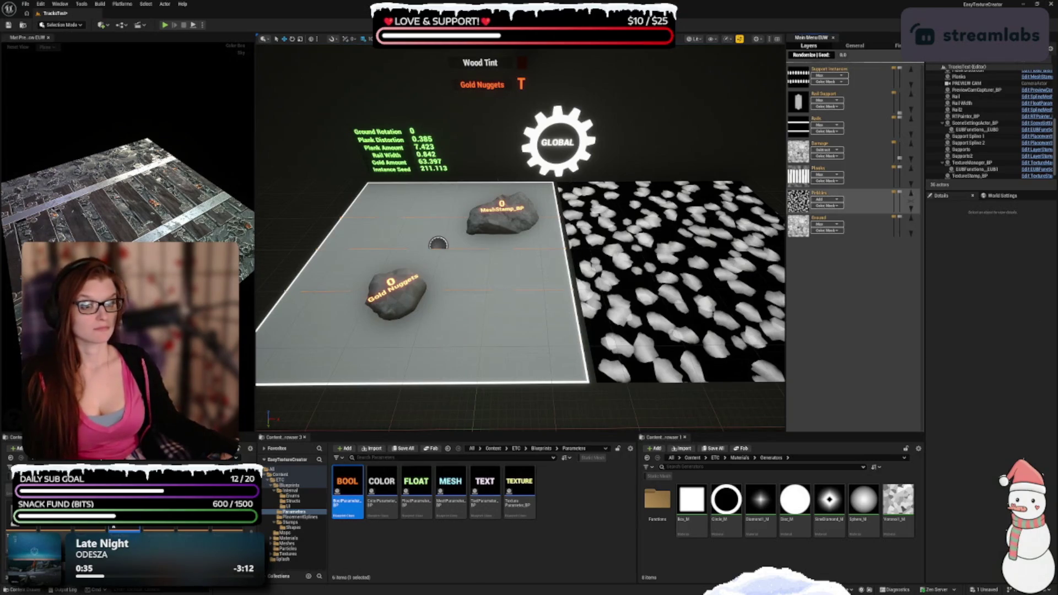
{"action": "left_click", "coordinate": [501, 217]}
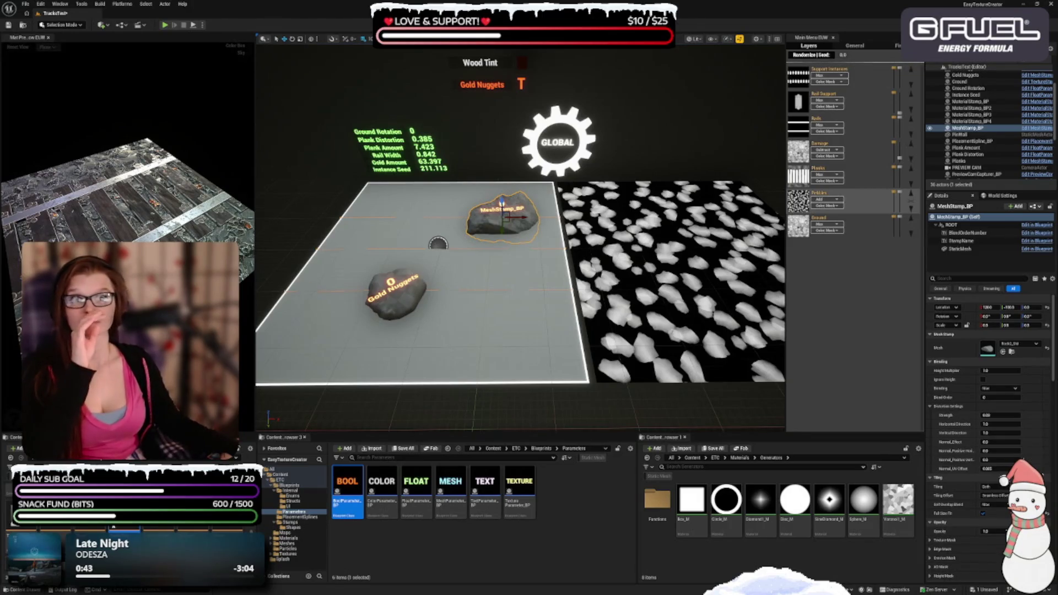
{"action": "left_click", "coordinate": [408, 306]}
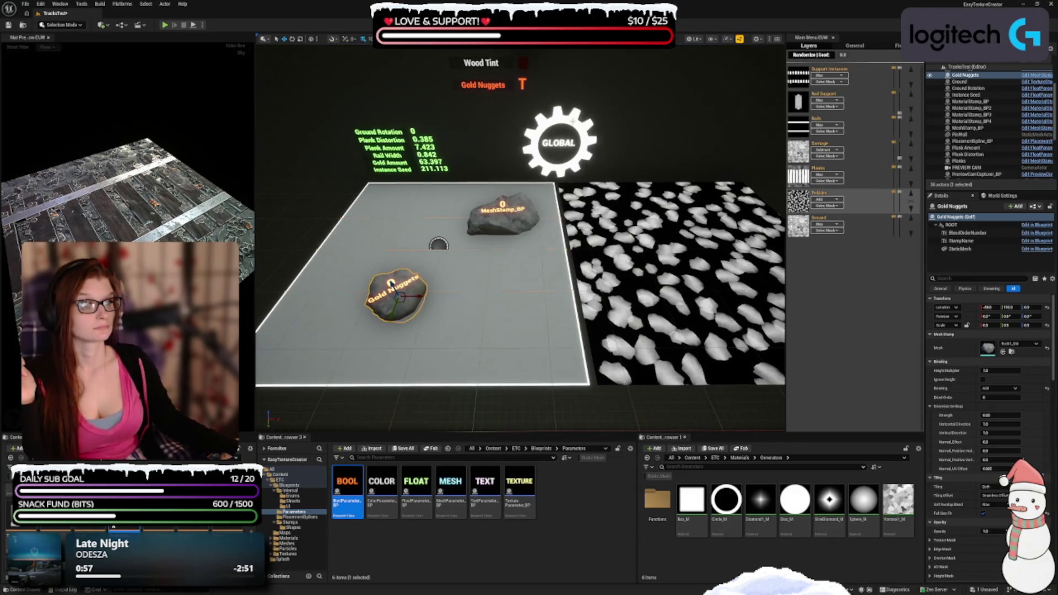
{"action": "left_click", "coordinate": [576, 162]}
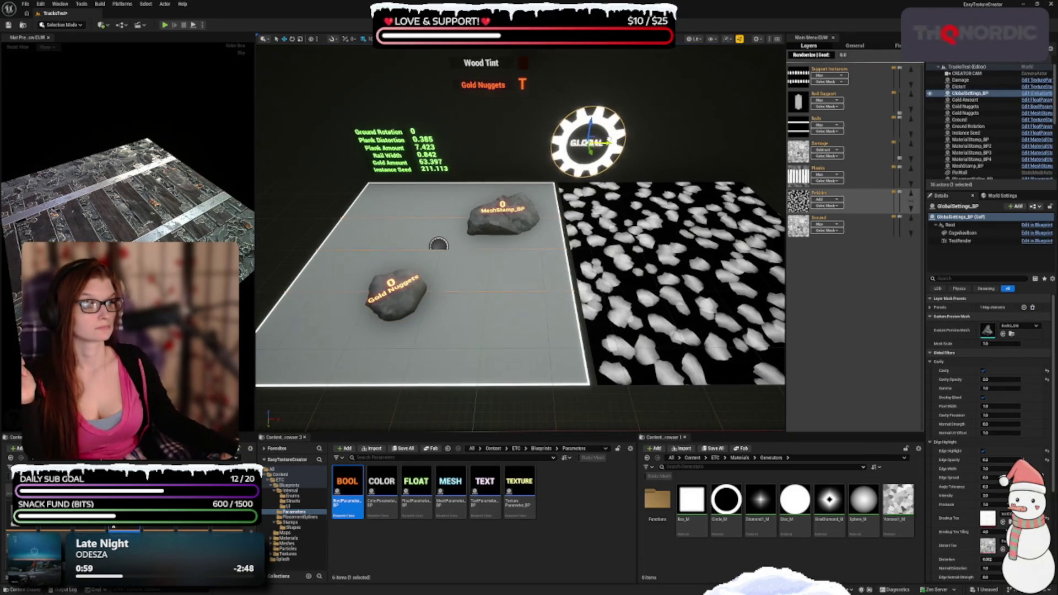
{"action": "scroll", "coordinate": [521, 237], "scroll_direction": "down", "scroll_amount": 3}
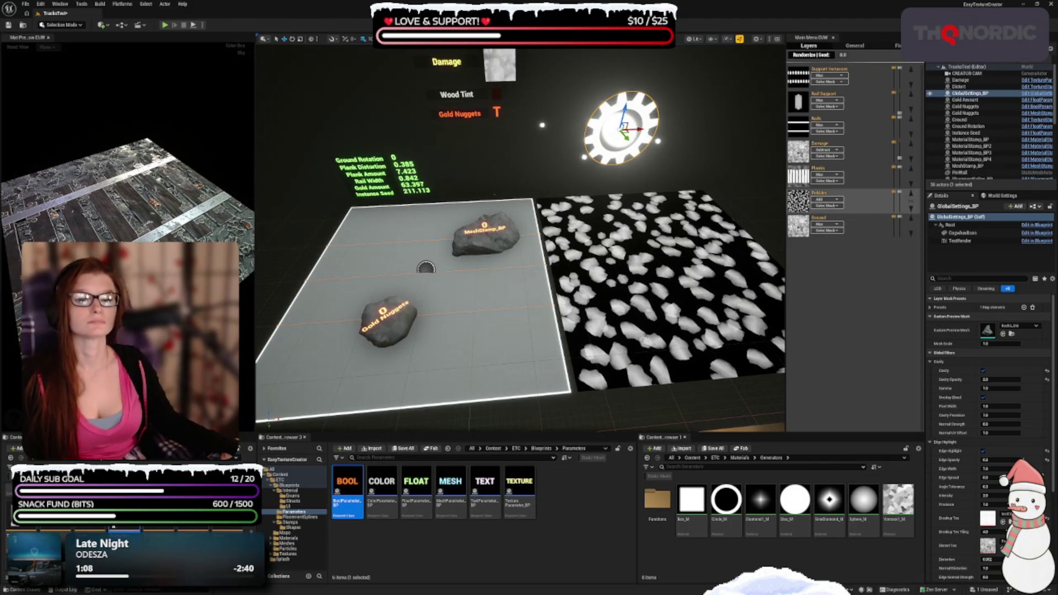
Step: Duplicate the Gold Amount parameter actor and rename the copy to Gold Height
{"action": "left_click", "coordinate": [374, 189]}
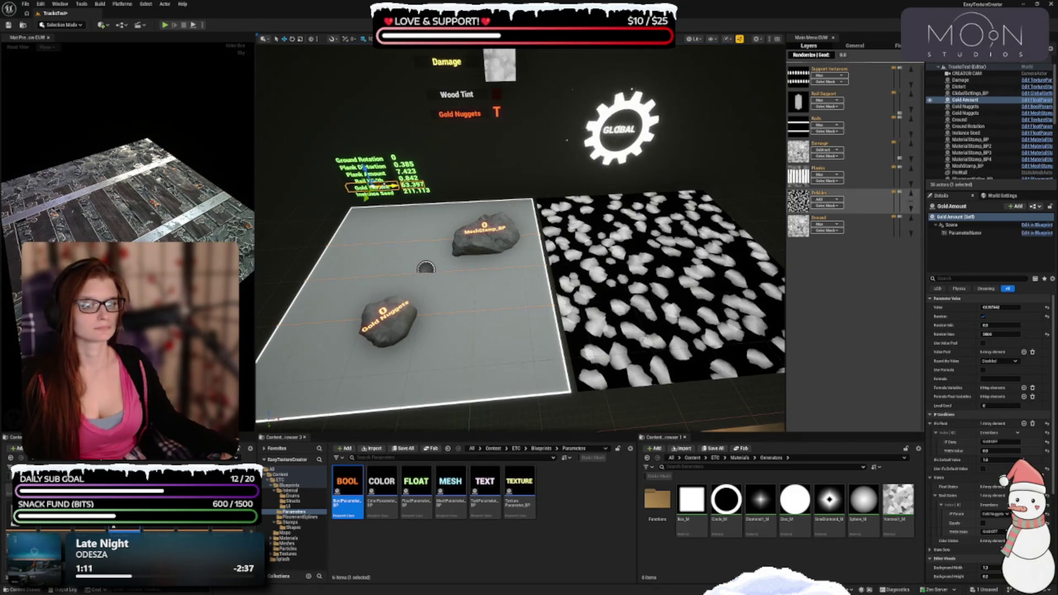
{"action": "left_click_drag", "start_coordinate": [389, 186], "coordinate": [479, 190], "text": "alt"}
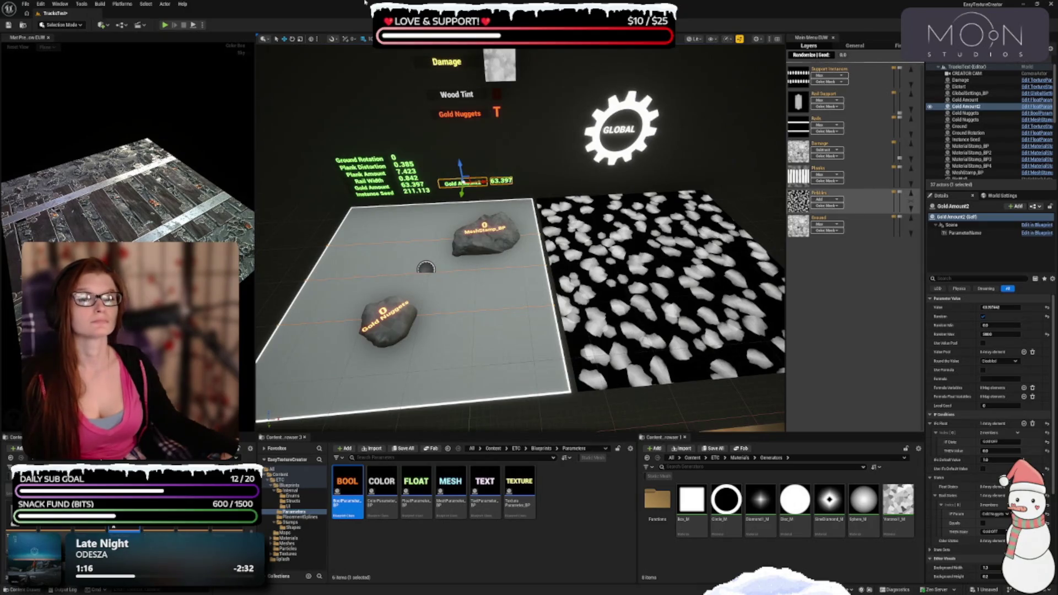
{"action": "left_click", "coordinate": [960, 207]}
{"action": "key", "text": "BackSpace"}
{"action": "key", "text": "BackSpace"}
{"action": "key", "text": "BackSpace"}
{"action": "key", "text": "BackSpace"}
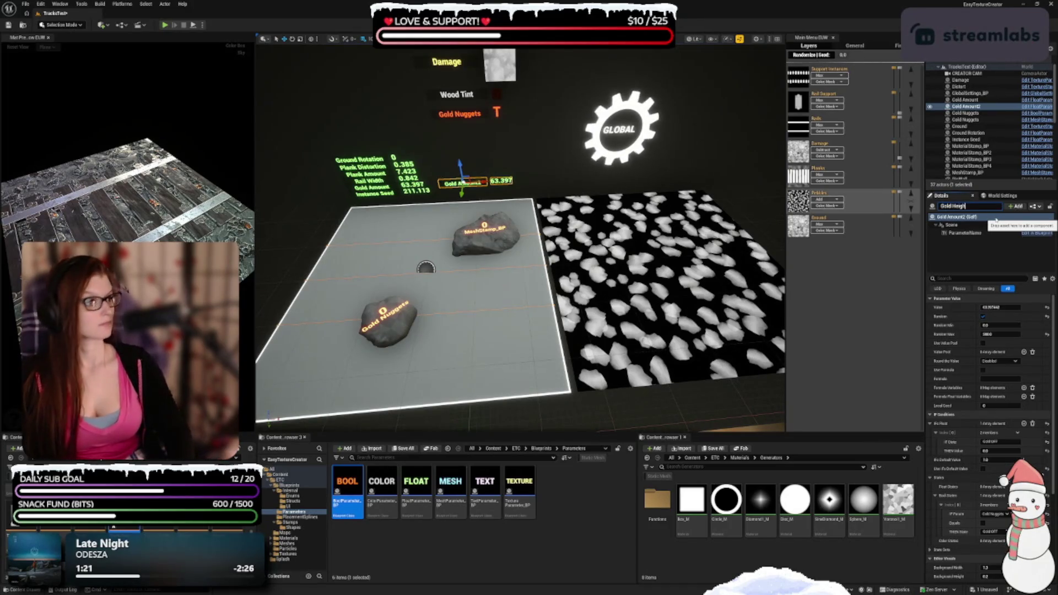
{"action": "key", "text": "Return"}
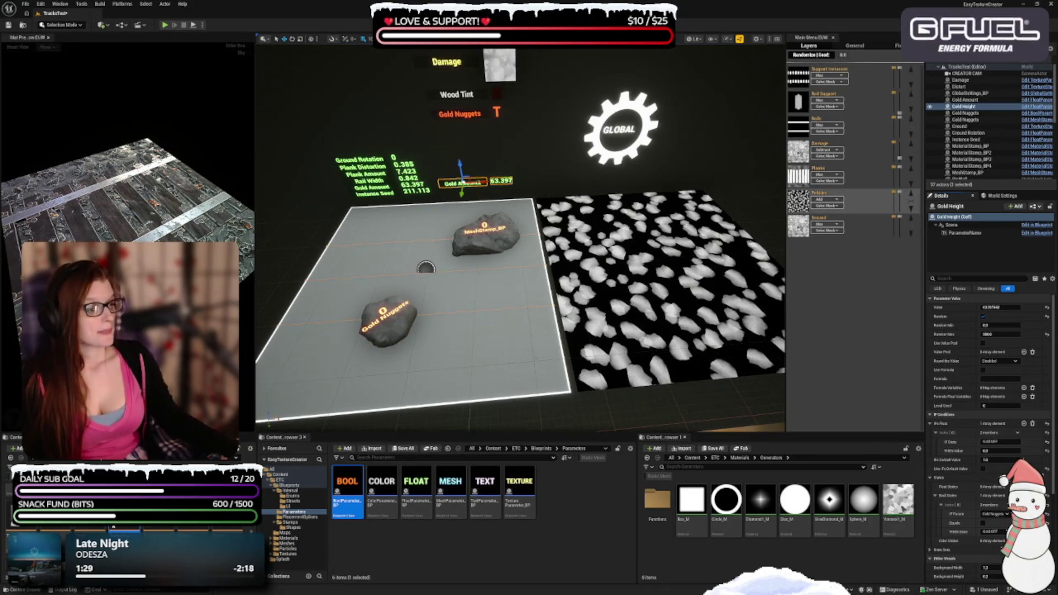
Step: Enable Use IFs Default Value on Gold Height and select the Gold Nuggets rock stamp
{"action": "scroll", "coordinate": [989, 421], "scroll_direction": "down", "scroll_amount": 4}
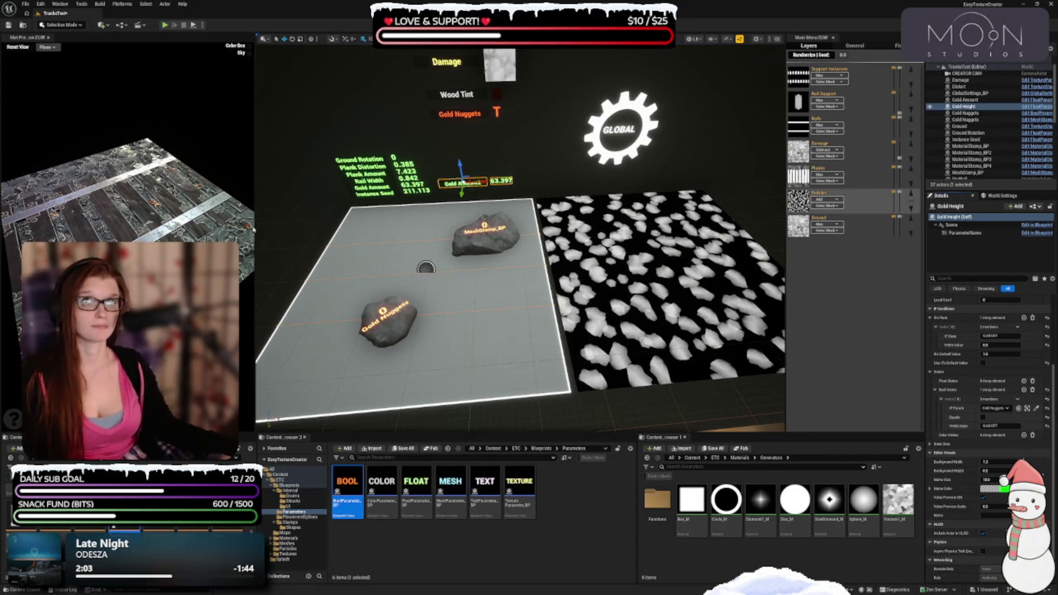
{"action": "scroll", "coordinate": [1020, 361], "scroll_direction": "up", "scroll_amount": 1}
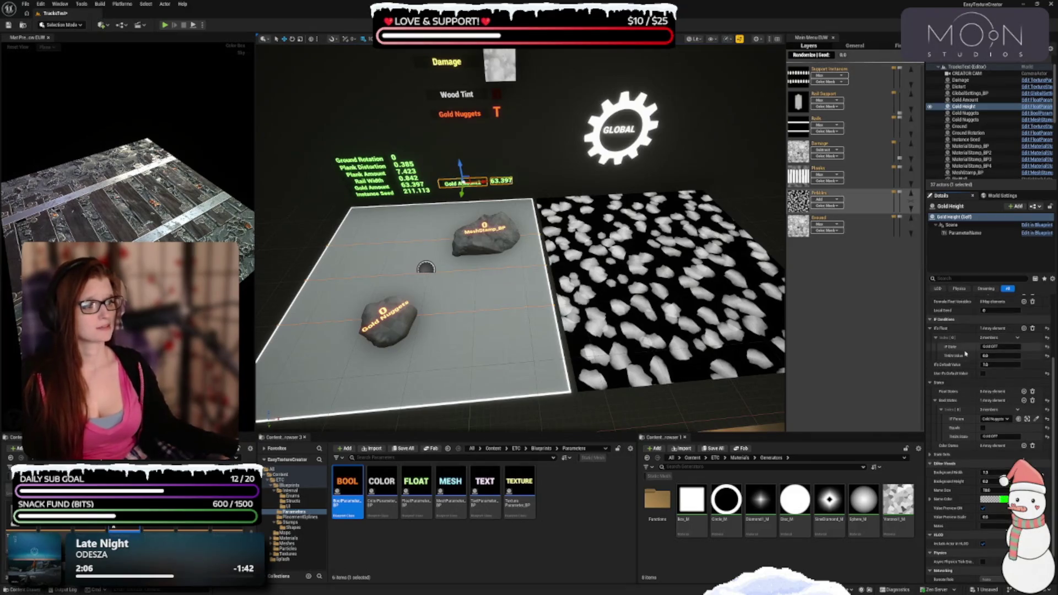
{"action": "mouse_move", "coordinate": [983, 376]}
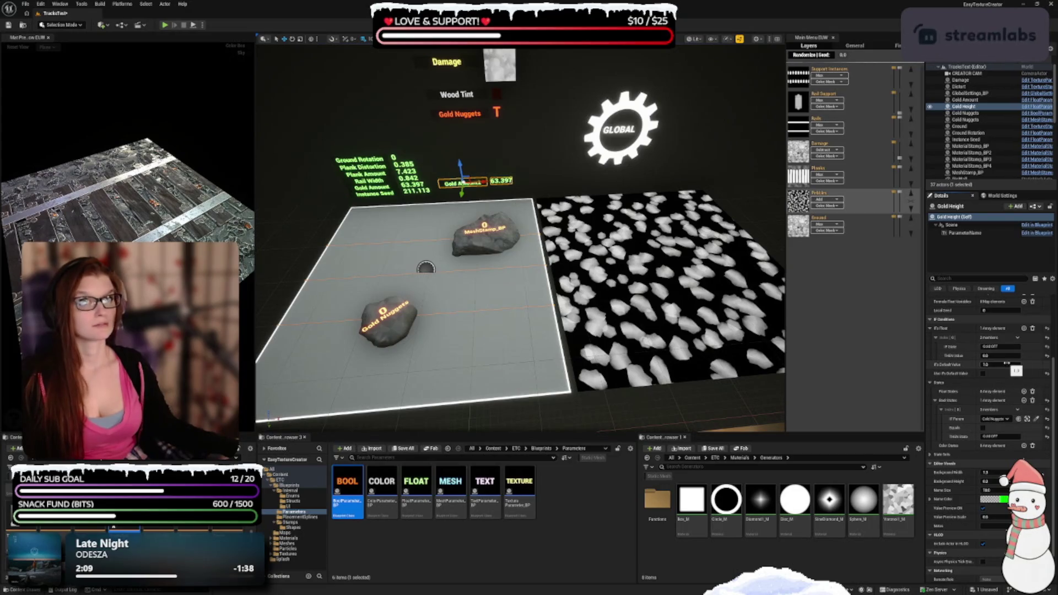
{"action": "left_click", "coordinate": [983, 373]}
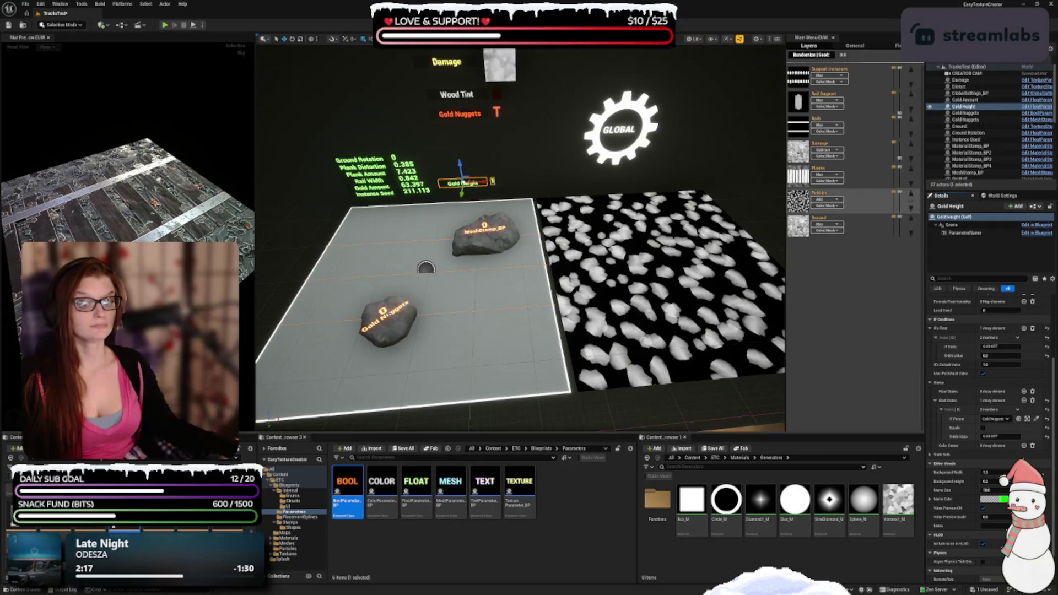
{"action": "left_click", "coordinate": [386, 317]}
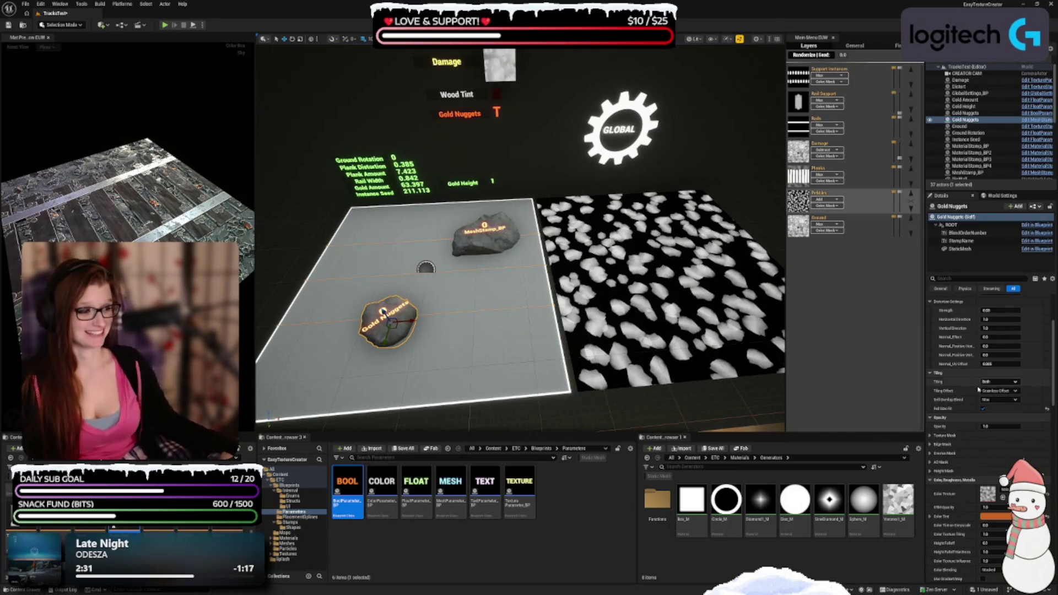
Step: Add a Binding Float on Gold Nuggets set to Gold Height, then show the Rails layer
{"action": "scroll", "coordinate": [946, 425], "scroll_direction": "down", "scroll_amount": 10}
{"action": "scroll", "coordinate": [949, 359], "scroll_direction": "down", "scroll_amount": 10}
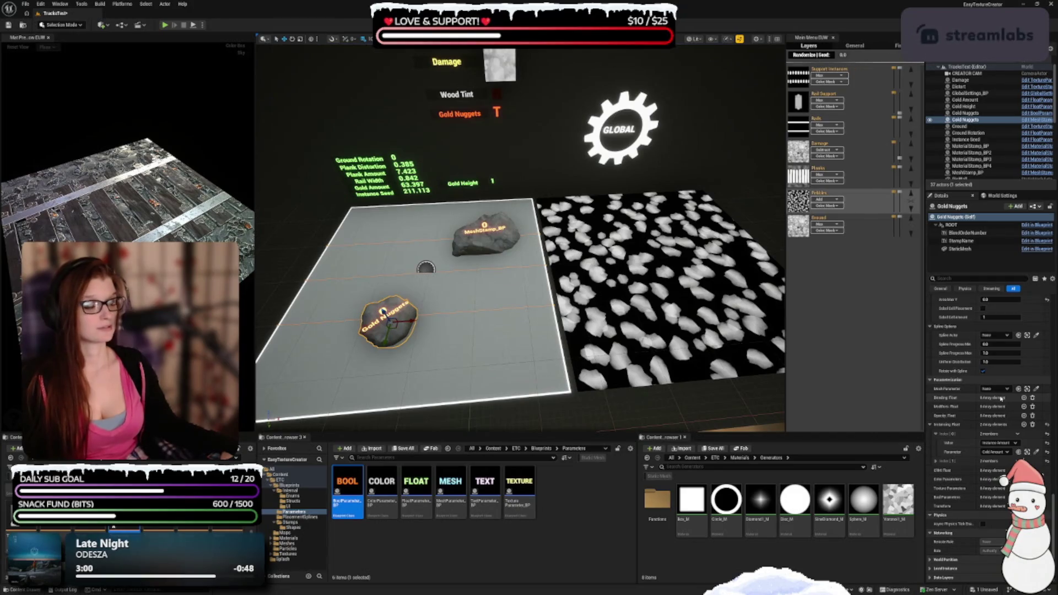
{"action": "left_click", "coordinate": [1024, 398]}
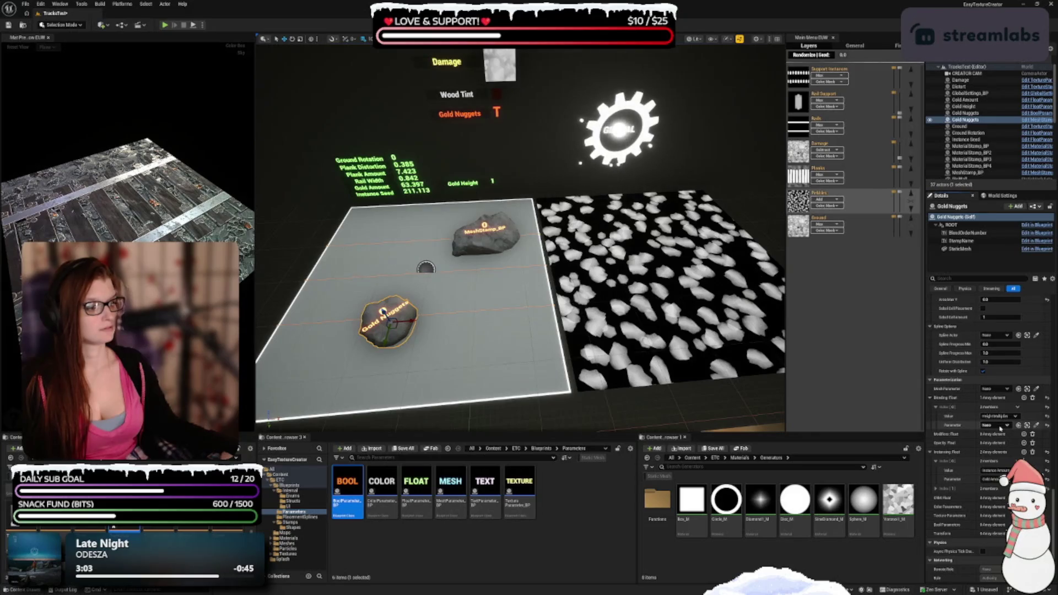
{"action": "left_click", "coordinate": [996, 425]}
{"action": "left_click", "coordinate": [972, 513]}
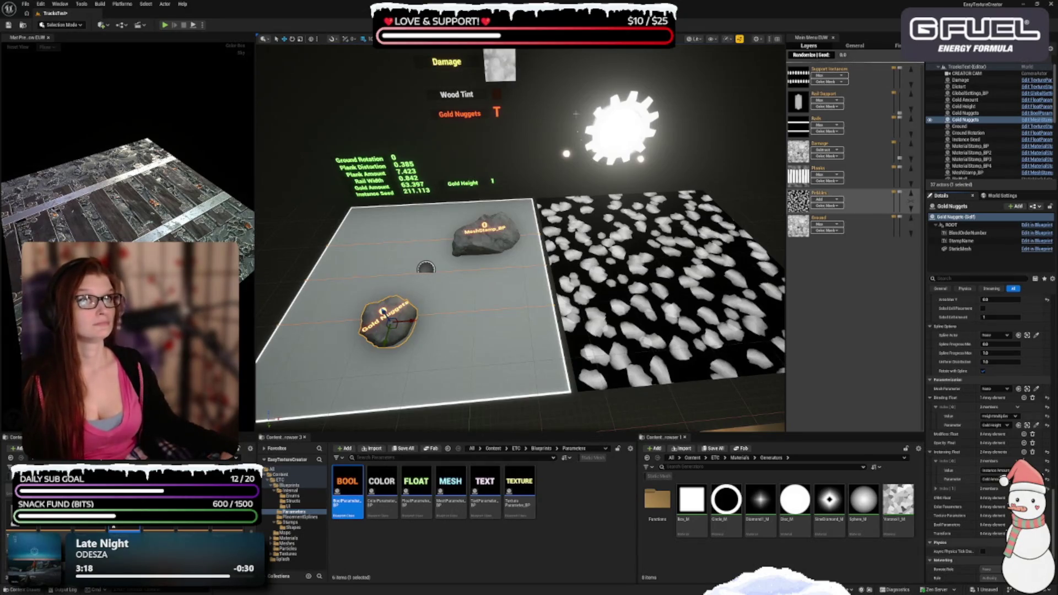
{"action": "left_click", "coordinate": [798, 126]}
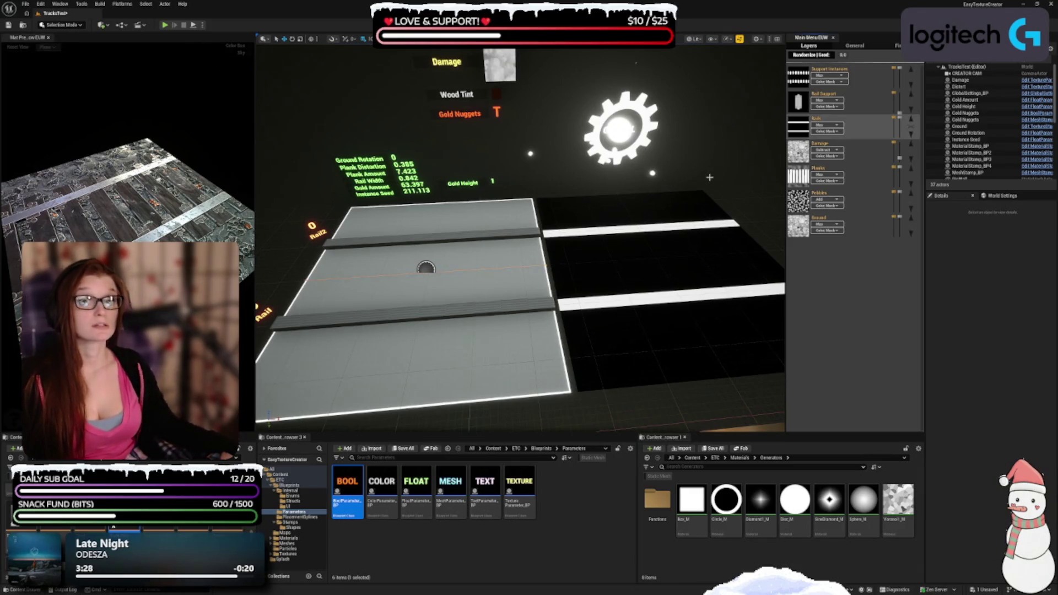
Step: Give the Rail stamp a Transform binding driving Scale Y from the Rail Width parameter
{"action": "left_click", "coordinate": [426, 312]}
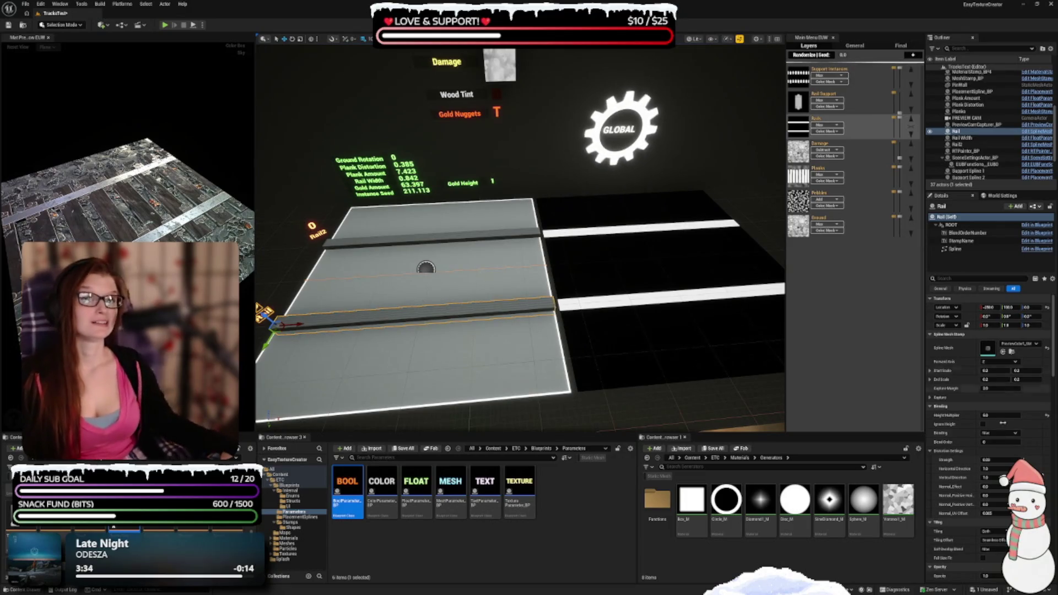
{"action": "scroll", "coordinate": [974, 394], "scroll_direction": "down", "scroll_amount": 5}
{"action": "scroll", "coordinate": [974, 395], "scroll_direction": "down", "scroll_amount": 8}
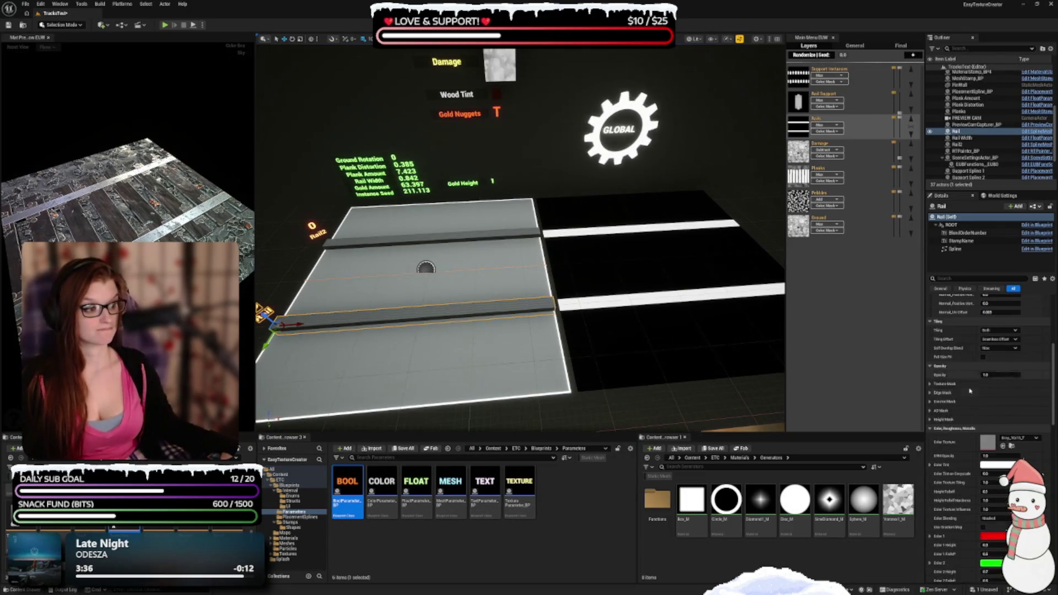
{"action": "scroll", "coordinate": [952, 381], "scroll_direction": "down", "scroll_amount": 8}
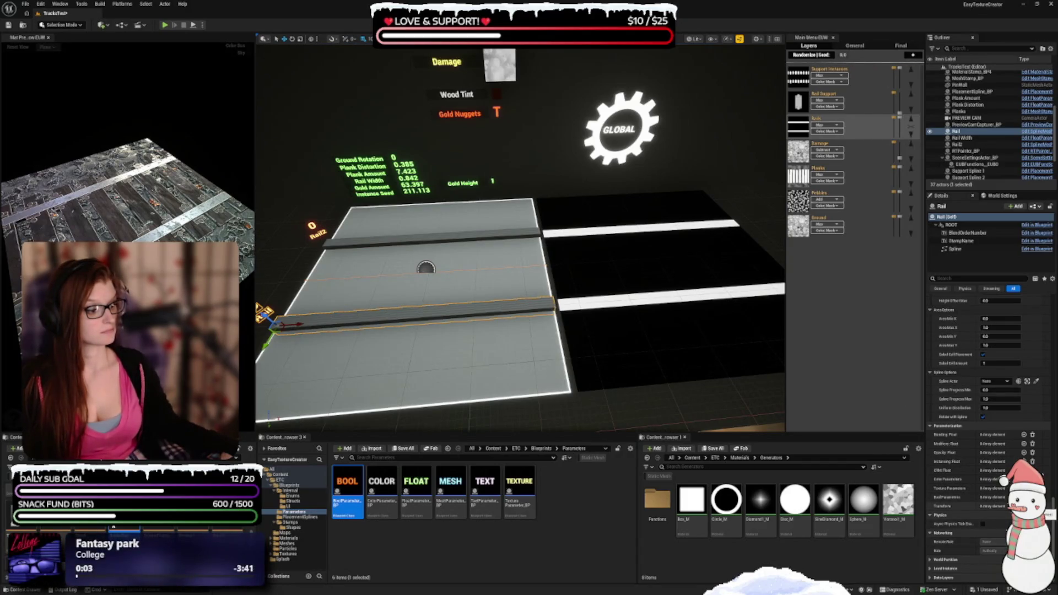
{"action": "left_click", "coordinate": [1024, 506]}
{"action": "left_click", "coordinate": [999, 497]}
{"action": "left_click", "coordinate": [989, 547]}
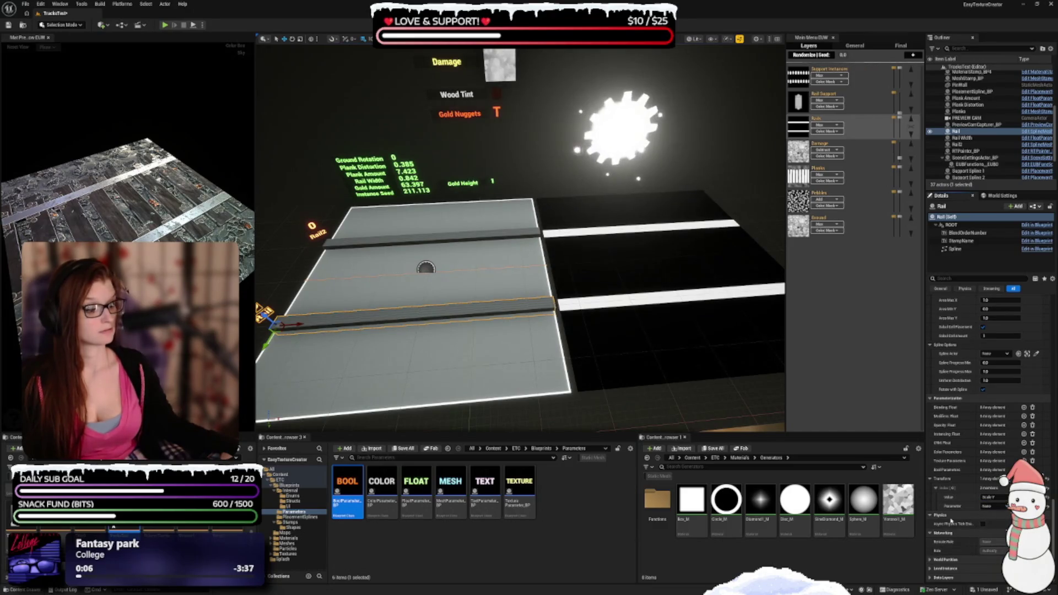
{"action": "left_click", "coordinate": [987, 506]}
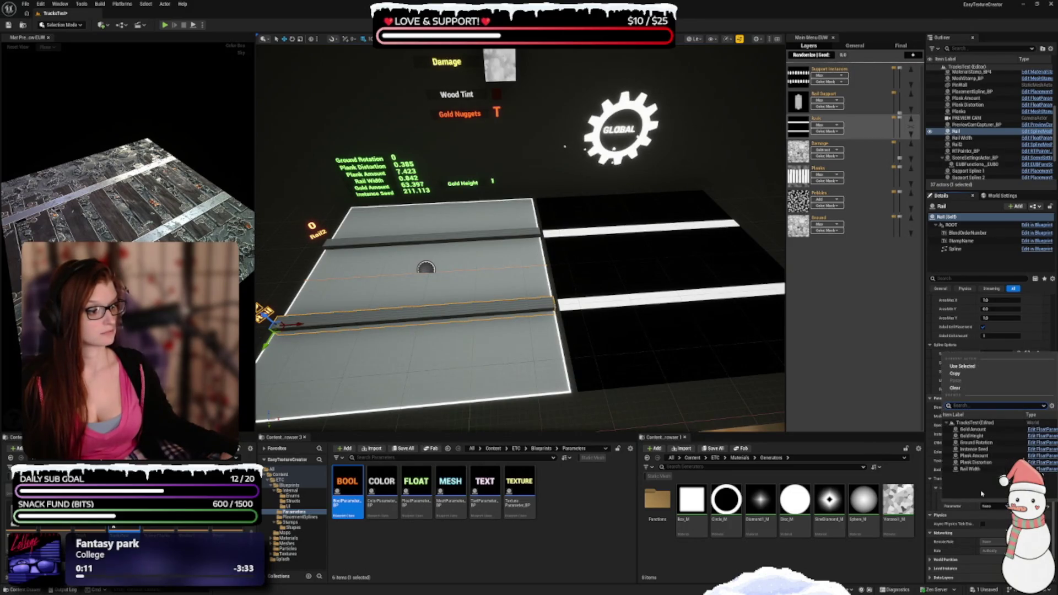
{"action": "left_click", "coordinate": [971, 469]}
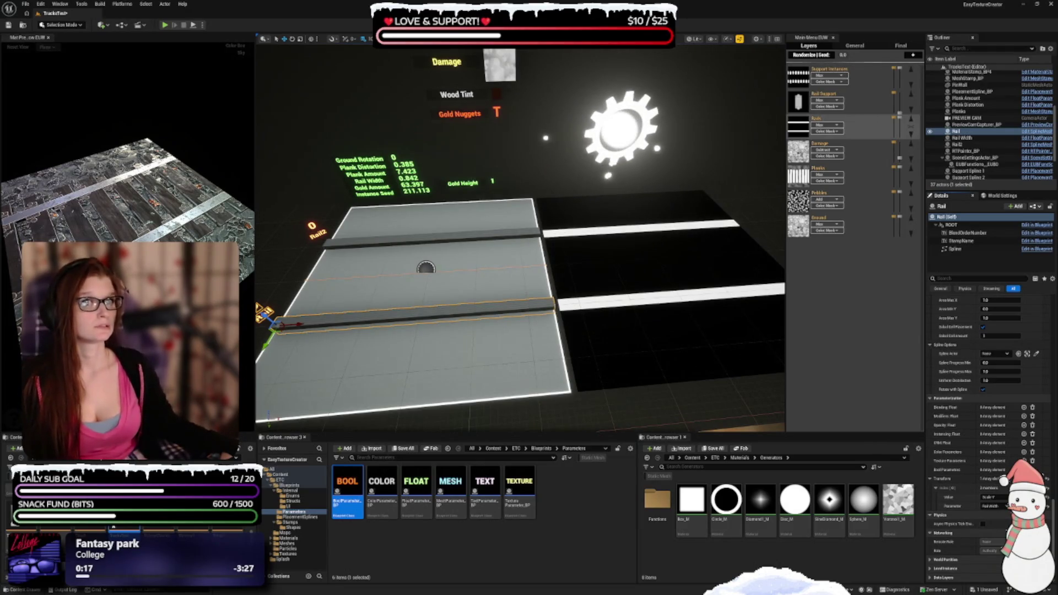
Step: Copy the Transform binding from Rail onto Rail2 and save the level
{"action": "right_click", "coordinate": [947, 484]}
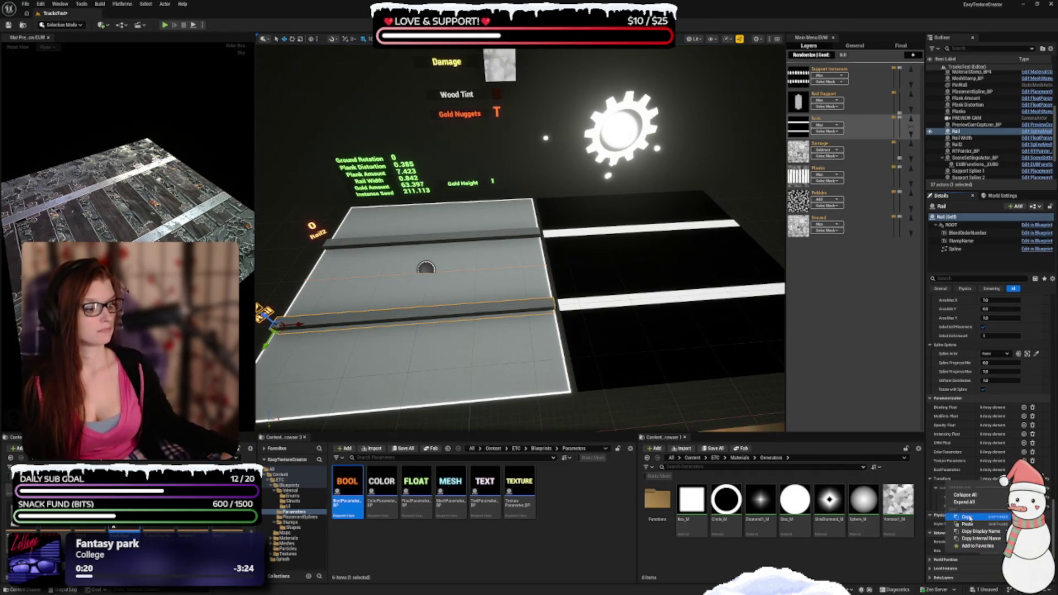
{"action": "left_click", "coordinate": [968, 517]}
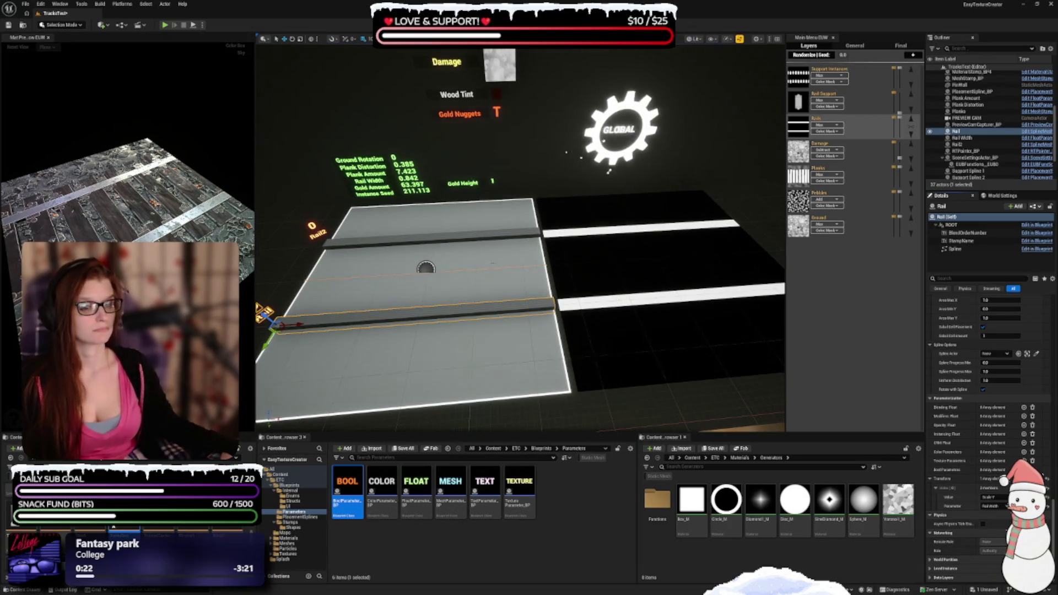
{"action": "left_click", "coordinate": [400, 241]}
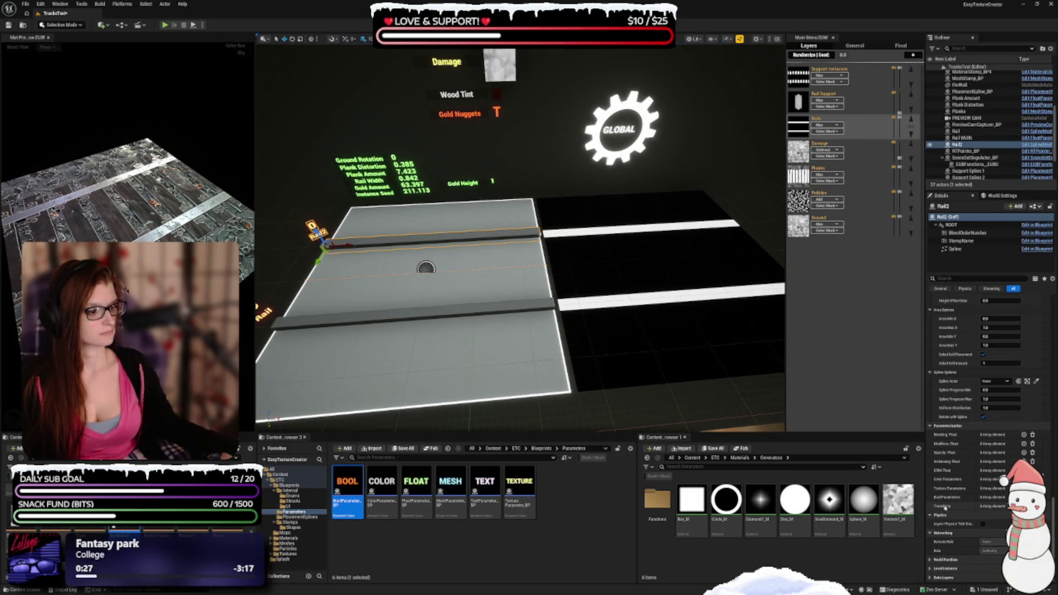
{"action": "right_click", "coordinate": [944, 506]}
{"action": "left_click", "coordinate": [962, 526]}
{"action": "left_click", "coordinate": [936, 516]}
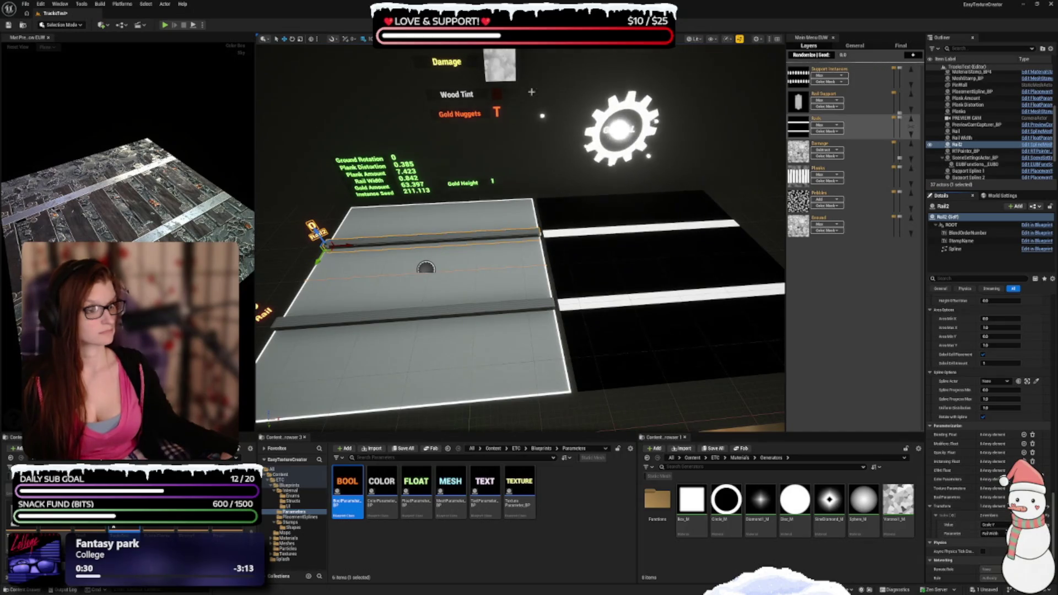
{"action": "scroll", "coordinate": [516, 306], "scroll_direction": "up", "scroll_amount": 2}
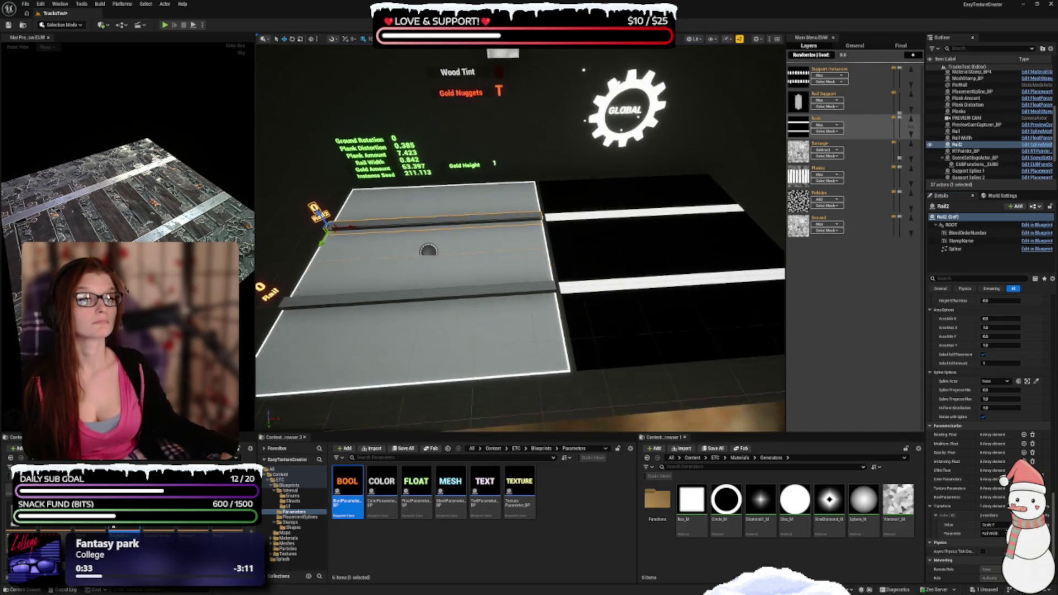
{"action": "key", "text": "ctrl+s"}
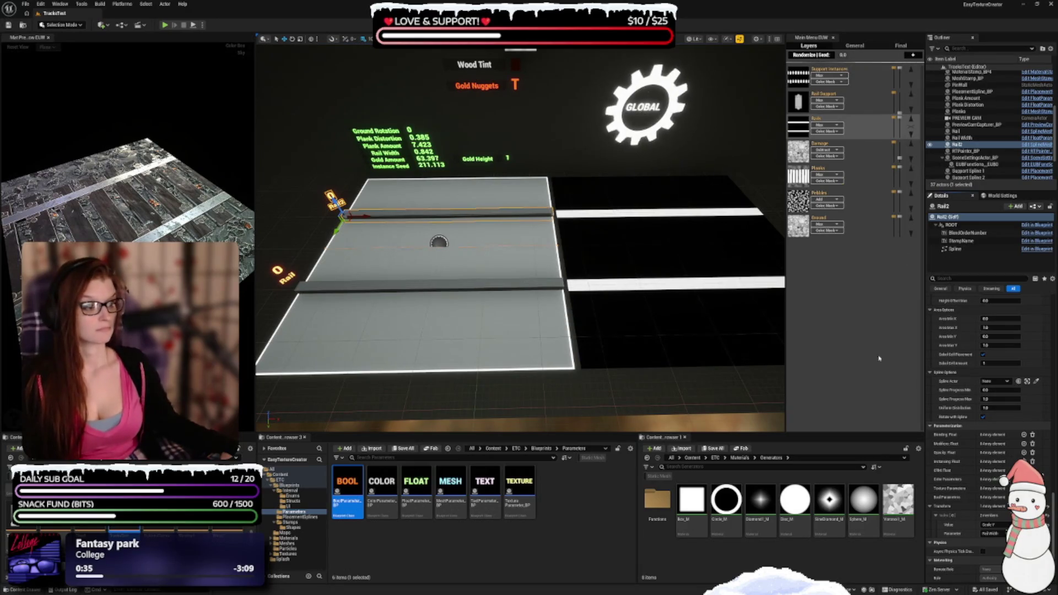
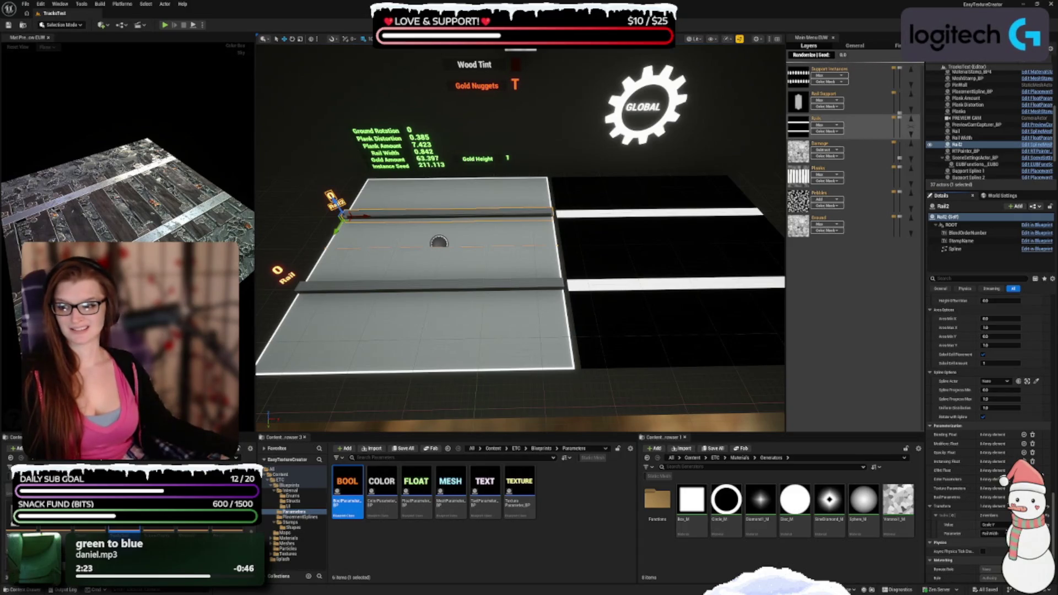
Step: Bring the DINO_HATS.aseprite window to the front and move it to the screen centre
{"action": "key", "text": "alt+Tab"}
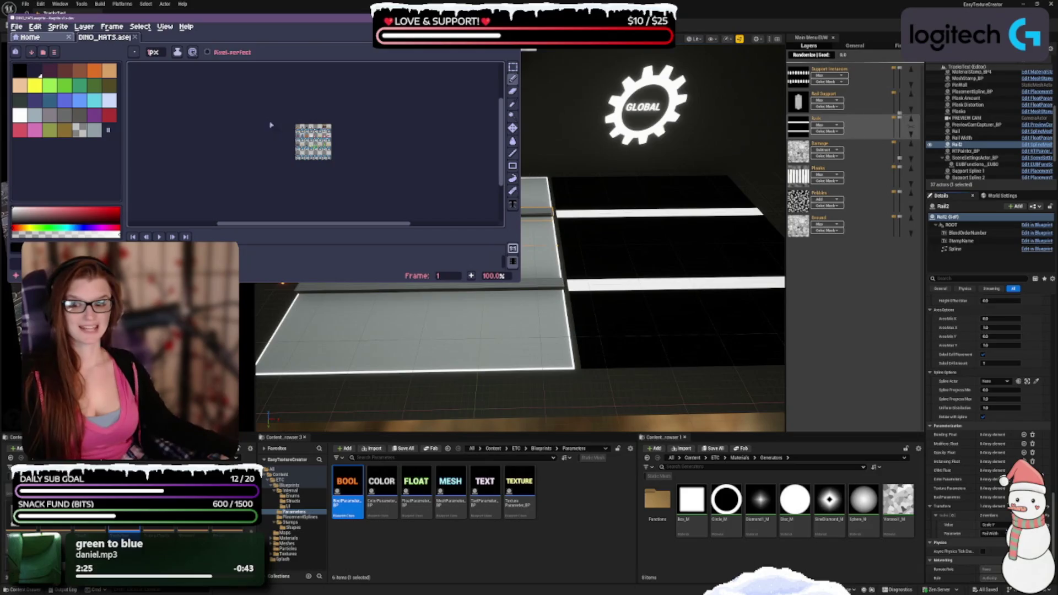
{"action": "left_click_drag", "start_coordinate": [298, 18], "coordinate": [569, 182]}
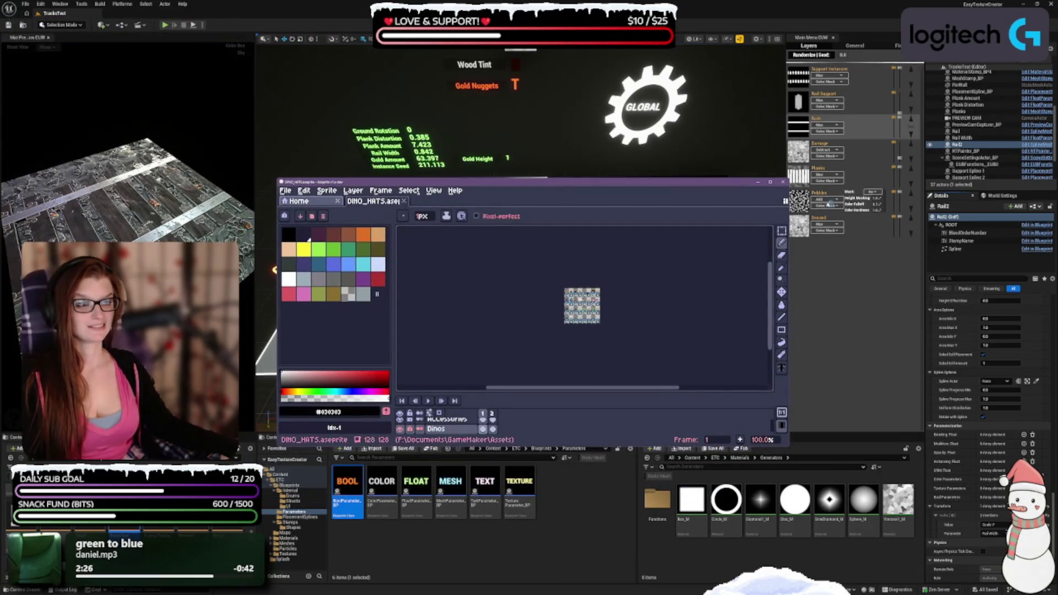
Step: Maximize Aseprite and zoom and pan so the whole DINO_HATS sheet is centred
{"action": "left_click", "coordinate": [770, 181]}
{"action": "scroll", "coordinate": [395, 230], "scroll_direction": "up", "scroll_amount": 5}
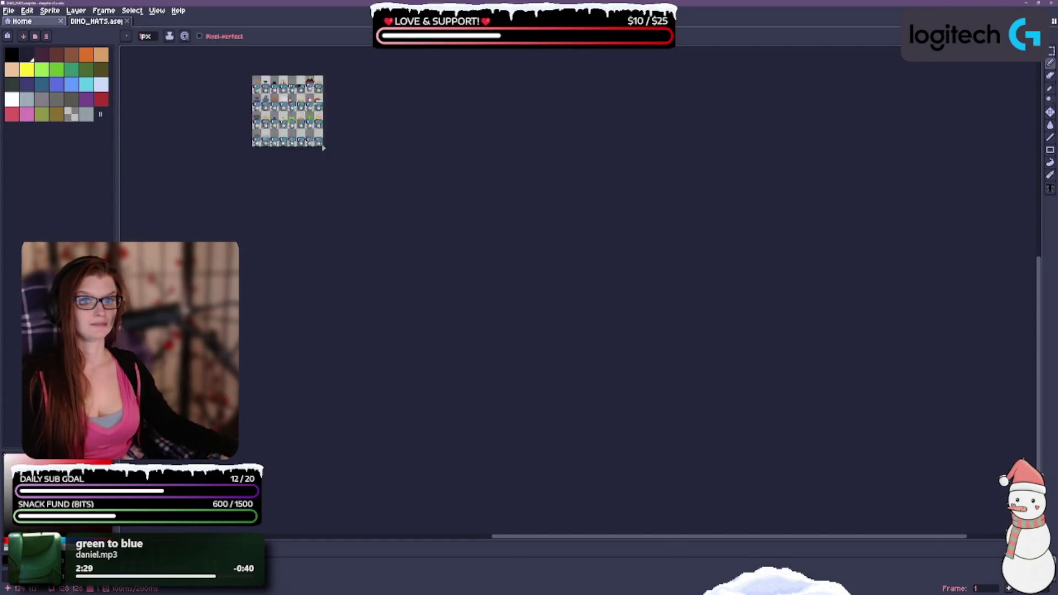
{"action": "mouse_move", "coordinate": [461, 224]}
{"action": "left_mouse_down"}
{"action": "mouse_move", "coordinate": [700, 348]}
{"action": "mouse_move", "coordinate": [893, 334]}
{"action": "mouse_move", "coordinate": [961, 360]}
{"action": "mouse_move", "coordinate": [863, 386]}
{"action": "left_mouse_up"}
{"action": "scroll", "coordinate": [701, 338], "scroll_direction": "up", "scroll_amount": 2}
{"action": "scroll", "coordinate": [938, 372], "scroll_direction": "down", "scroll_amount": 1}
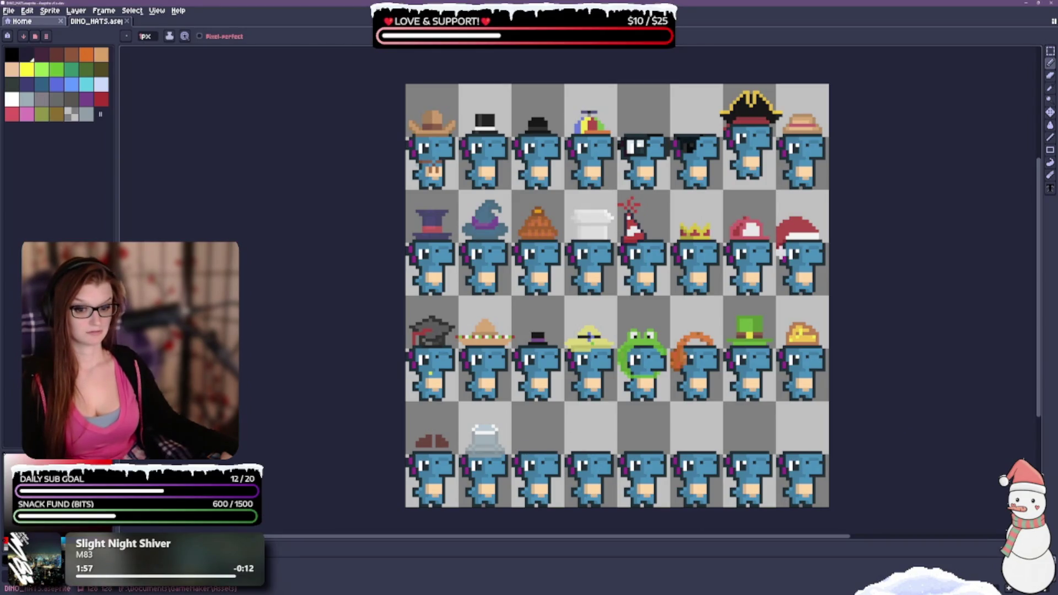
Step: Show the timeline and pan and zoom until full rows of dinos are in view
{"action": "key", "text": "Tab"}
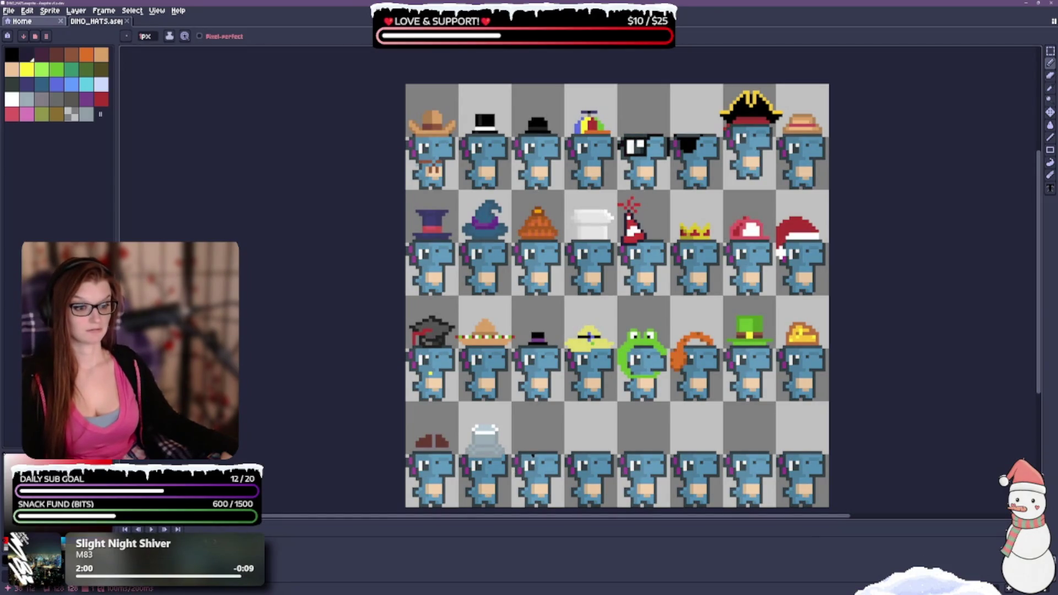
{"action": "left_click_drag", "start_coordinate": [628, 433], "coordinate": [592, 405]}
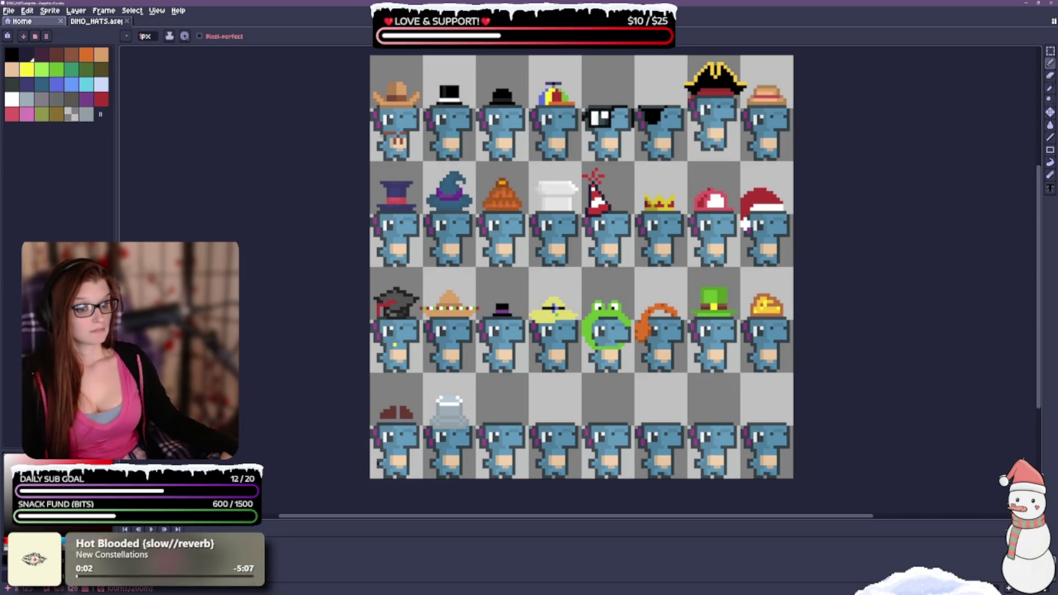
{"action": "scroll", "coordinate": [471, 477], "scroll_direction": "up", "scroll_amount": 4}
{"action": "scroll", "coordinate": [526, 445], "scroll_direction": "down", "scroll_amount": 1}
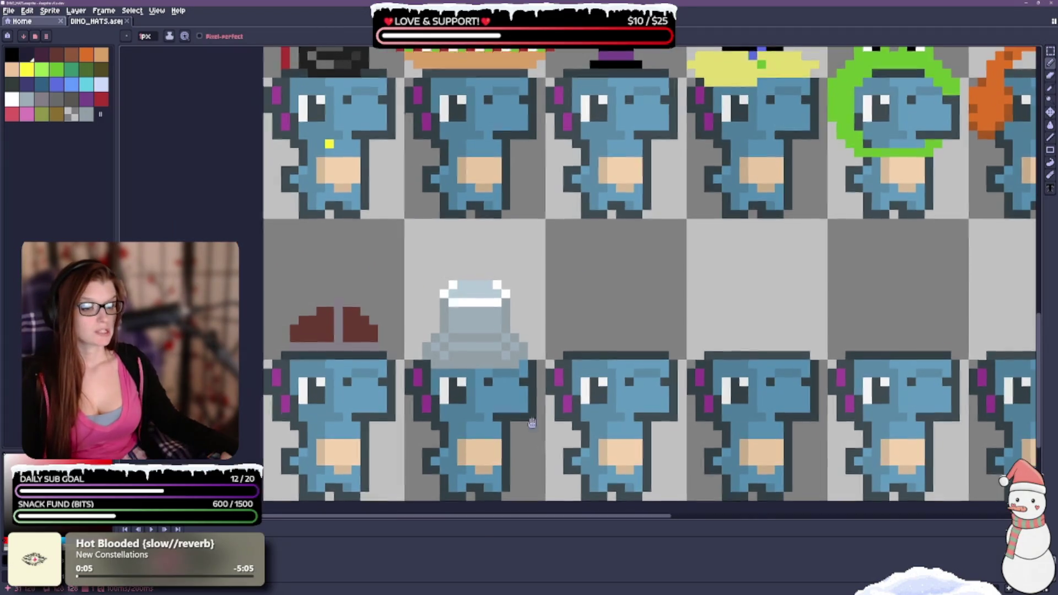
{"action": "left_click_drag", "start_coordinate": [543, 436], "coordinate": [459, 337]}
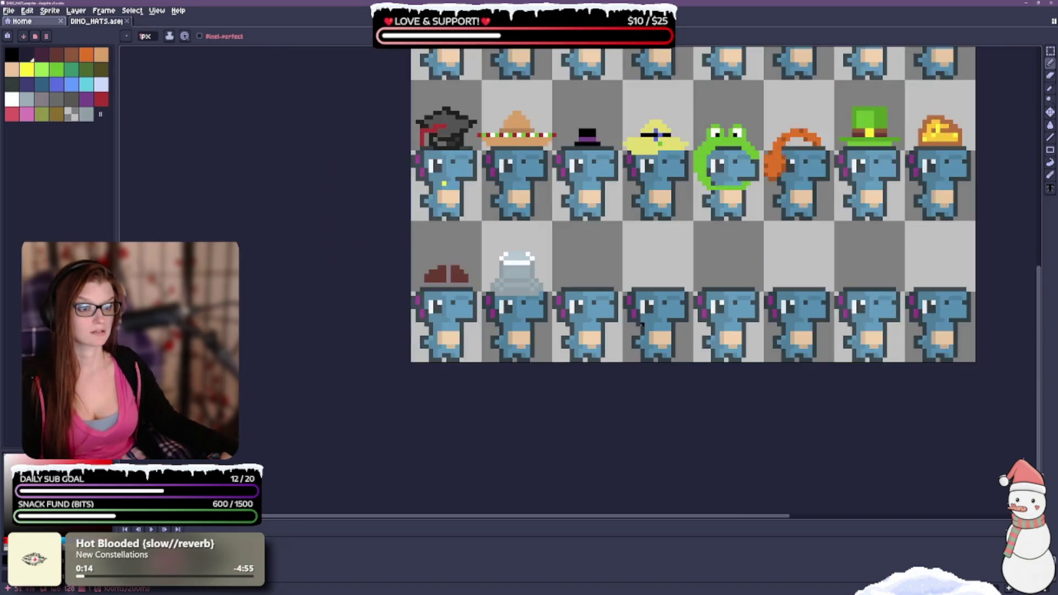
{"action": "scroll", "coordinate": [612, 281], "scroll_direction": "down", "scroll_amount": 4}
{"action": "left_click_drag", "start_coordinate": [607, 397], "coordinate": [600, 426]}
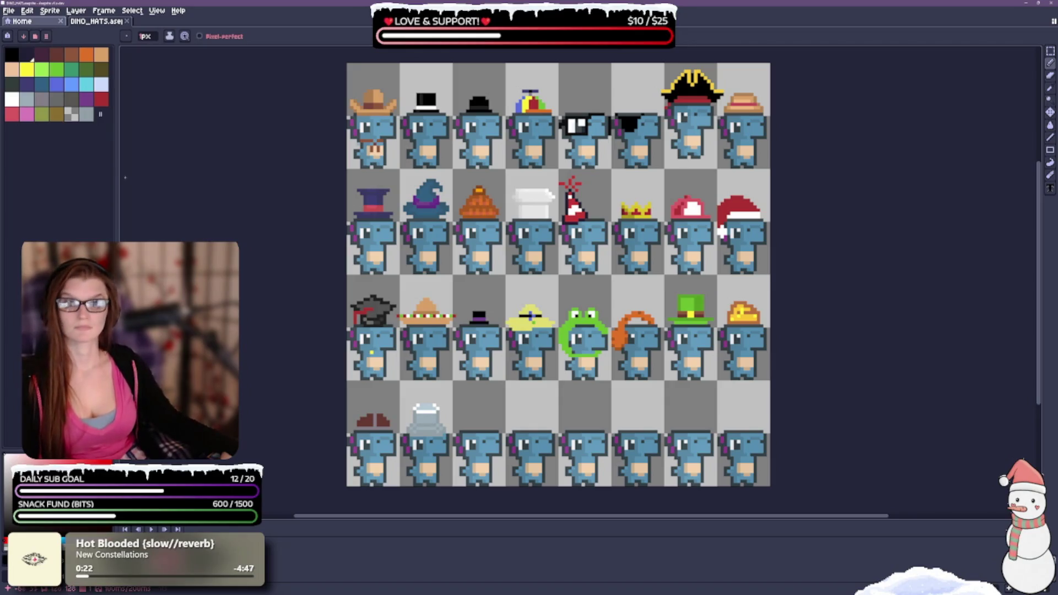
Step: Pick white and draw a line across the third bottom-row dino's head, then undo it
{"action": "left_click", "coordinate": [12, 99]}
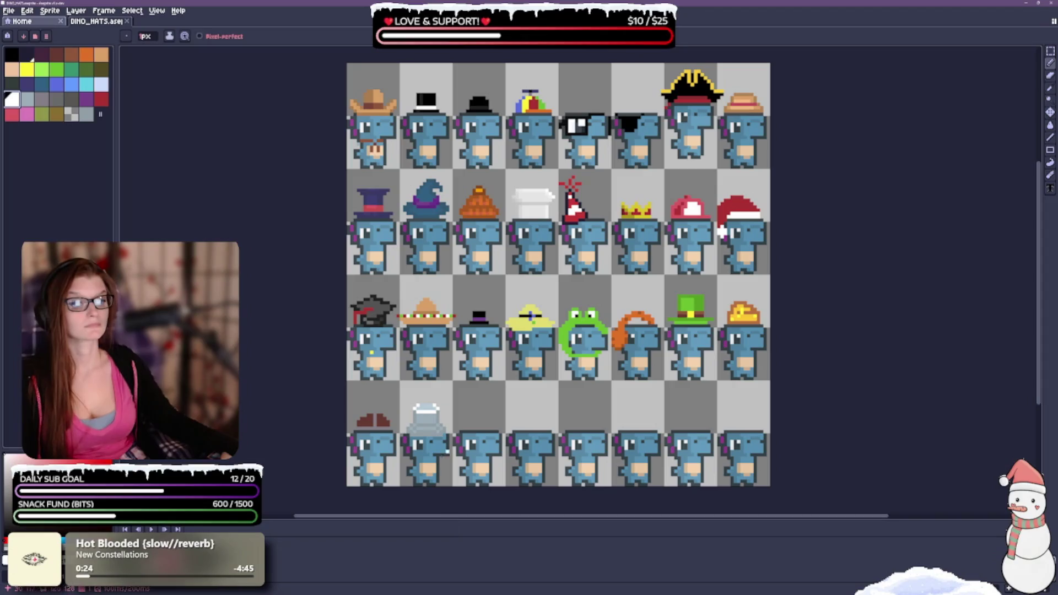
{"action": "scroll", "coordinate": [477, 438], "scroll_direction": "up", "scroll_amount": 1}
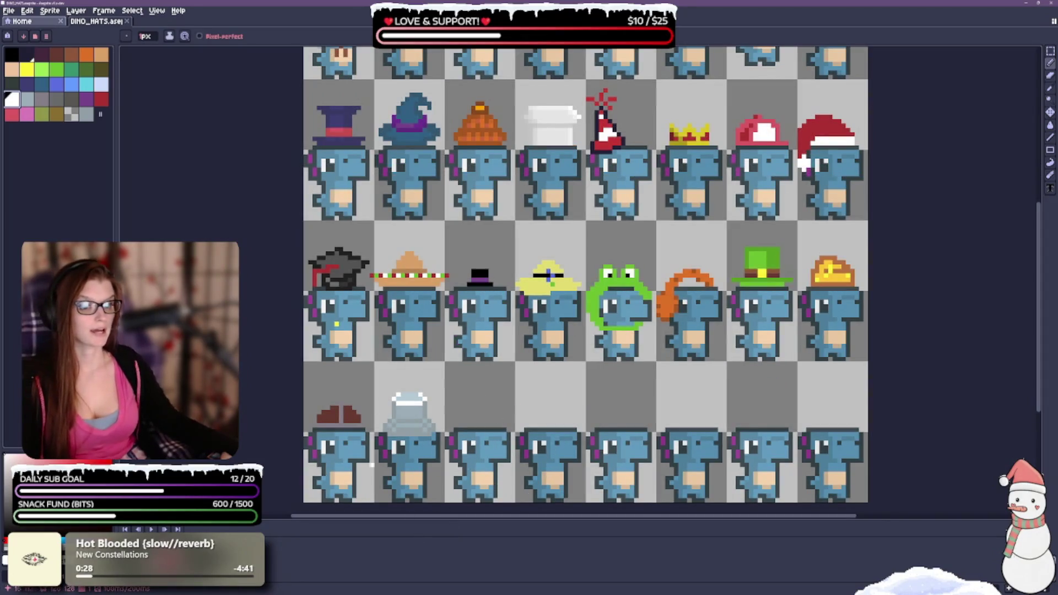
{"action": "left_click_drag", "start_coordinate": [601, 295], "coordinate": [575, 389]}
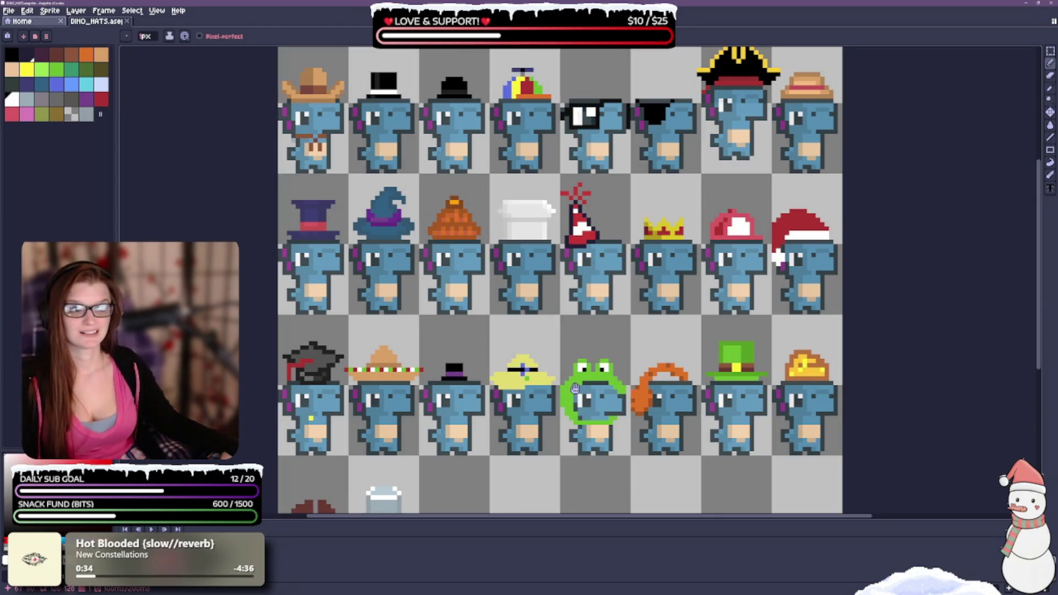
{"action": "left_click_drag", "start_coordinate": [575, 388], "coordinate": [565, 282]}
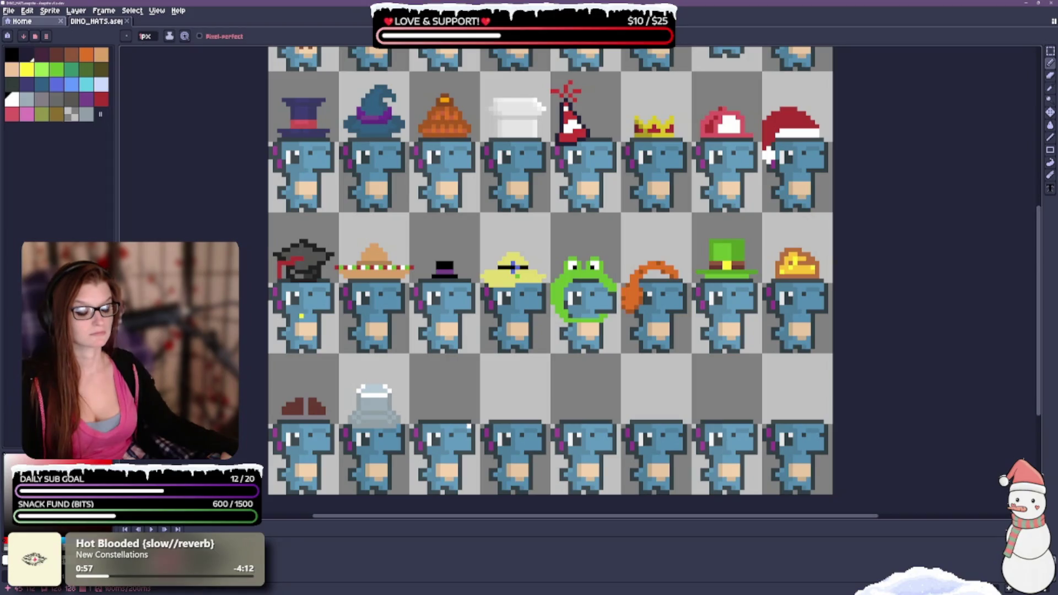
{"action": "left_click_drag", "start_coordinate": [469, 427], "coordinate": [423, 427]}
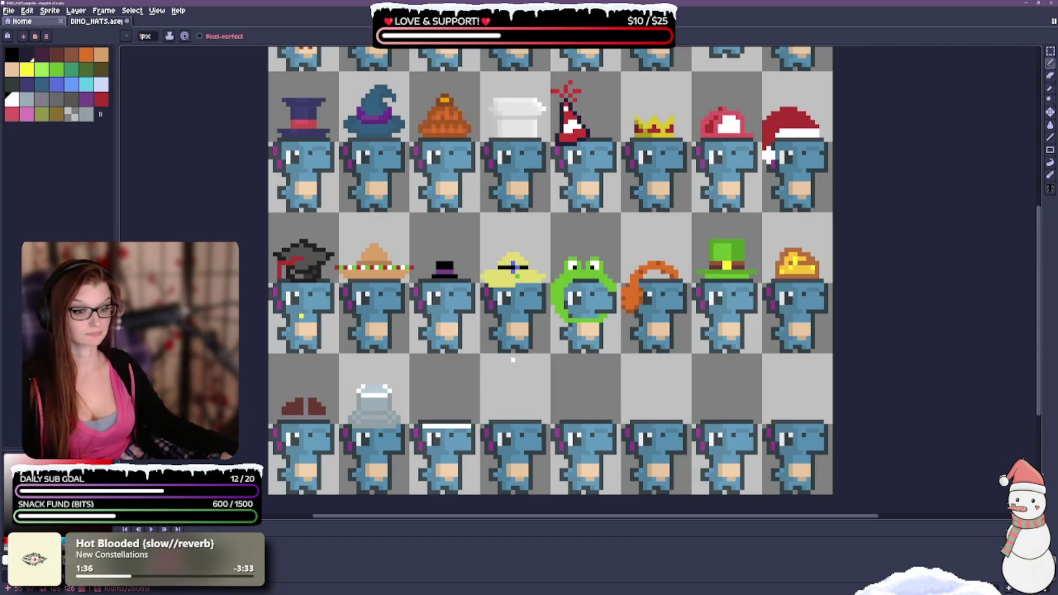
{"action": "key", "text": "ctrl+z"}
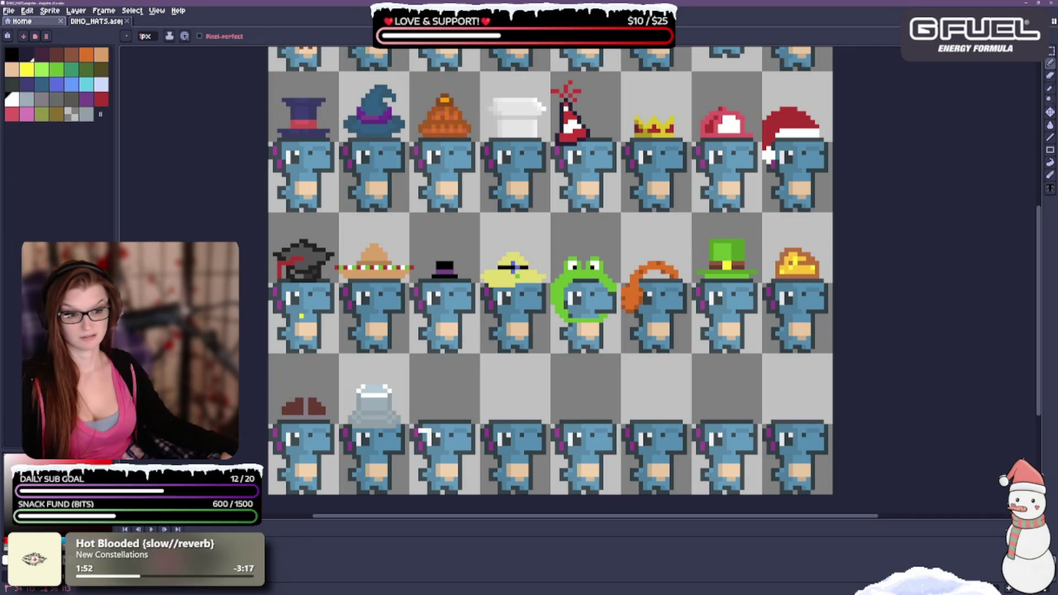
Step: Redraw a longer white brim line across the third bottom-row dino's head, adding a final pixel
{"action": "left_click_drag", "start_coordinate": [443, 431], "coordinate": [467, 431]}
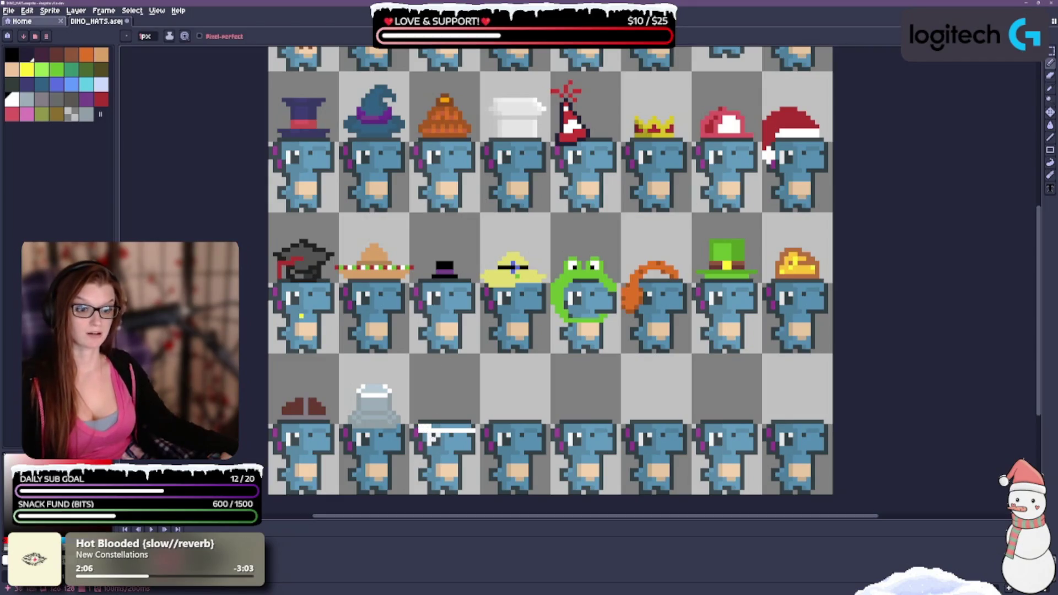
{"action": "key", "text": "v"}
{"action": "key", "text": "b"}
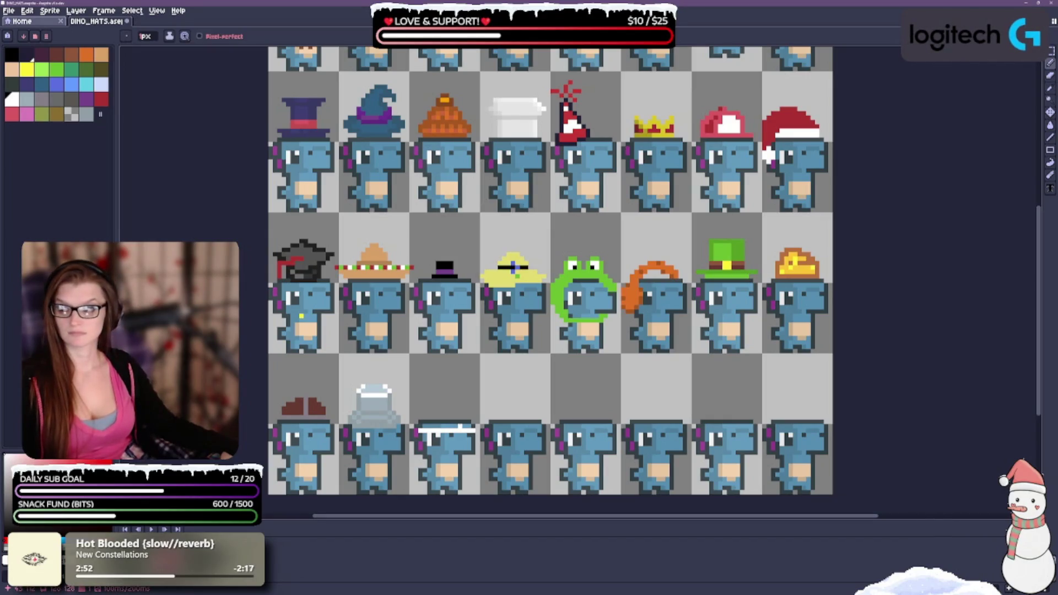
{"action": "left_click", "coordinate": [473, 430]}
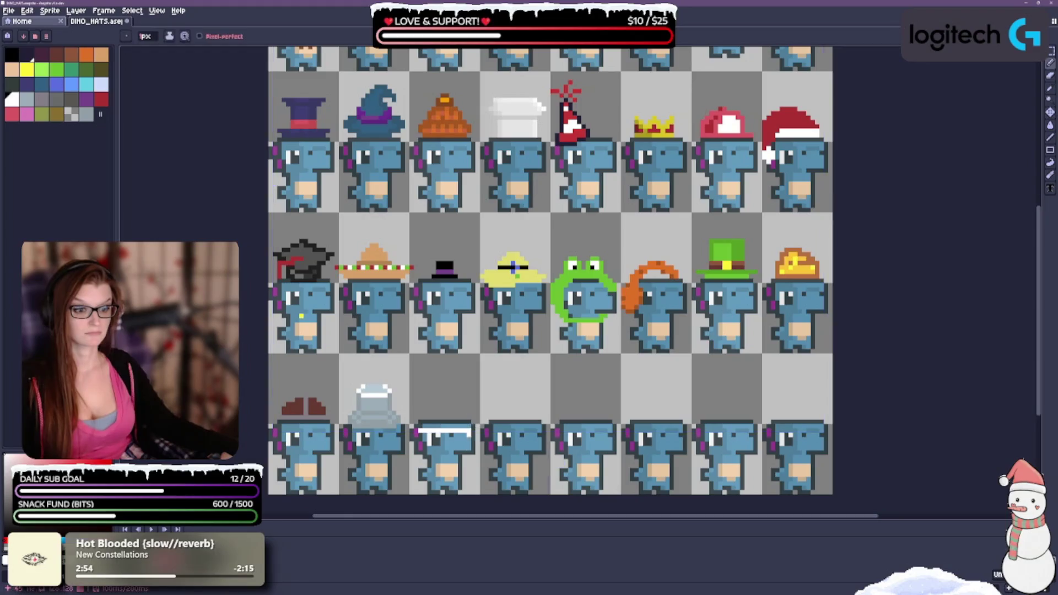
Step: Undo and redraw the white brim on the third bottom-row dino, undo again, then place a white pixel
{"action": "key", "text": "ctrl+z"}
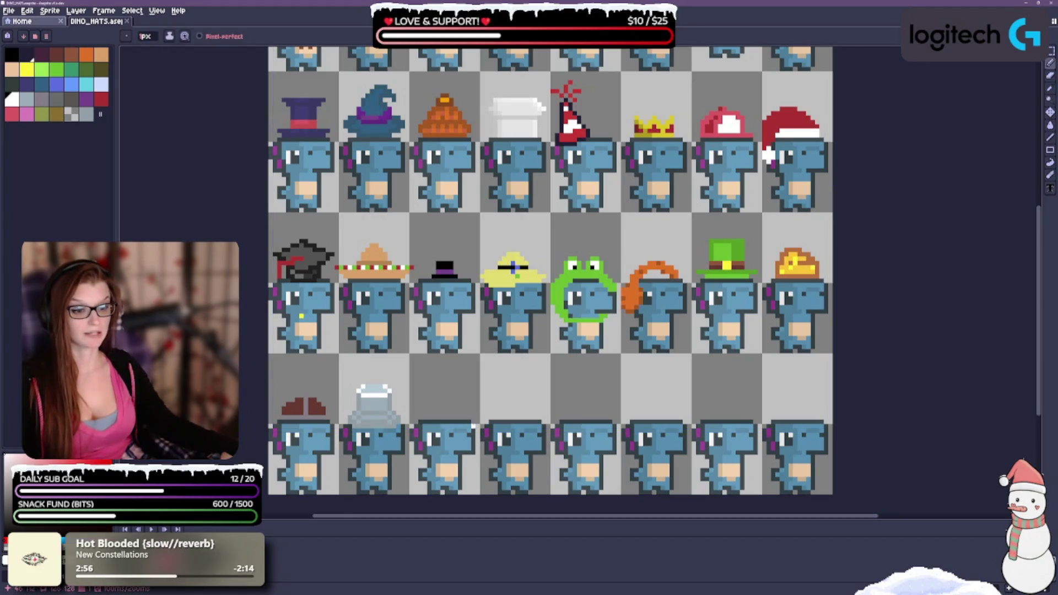
{"action": "left_click_drag", "start_coordinate": [473, 427], "coordinate": [415, 429]}
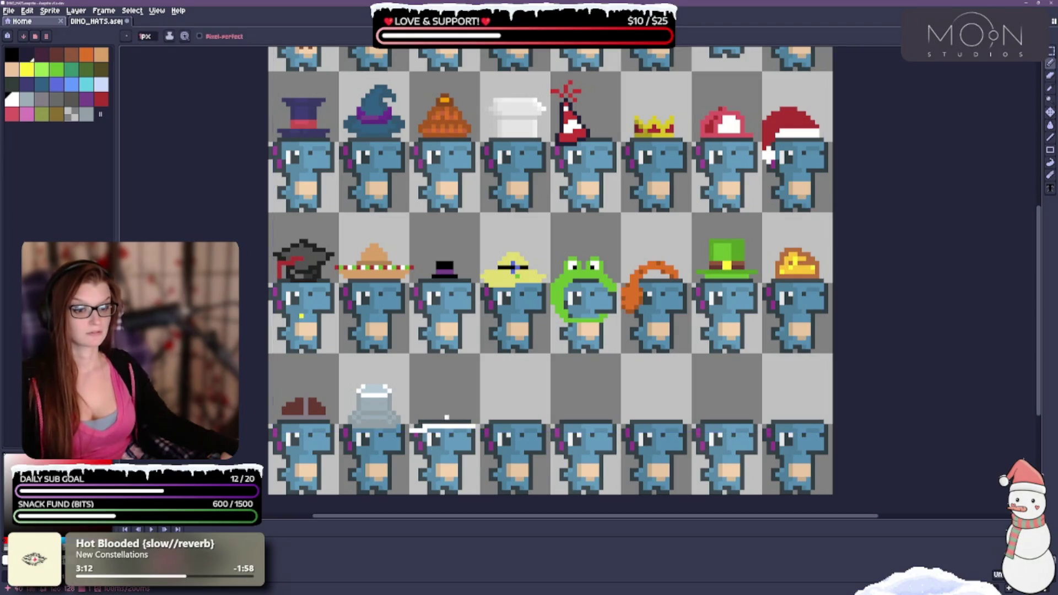
{"action": "key", "text": "ctrl+z"}
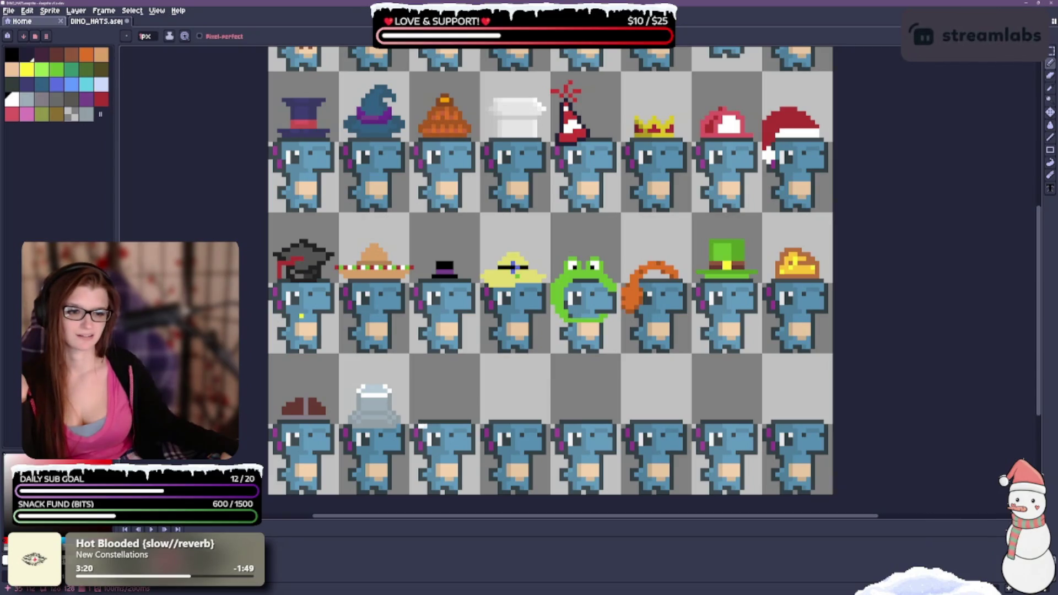
{"action": "left_click", "coordinate": [424, 427]}
{"action": "left_click_drag", "start_coordinate": [423, 427], "coordinate": [420, 428]}
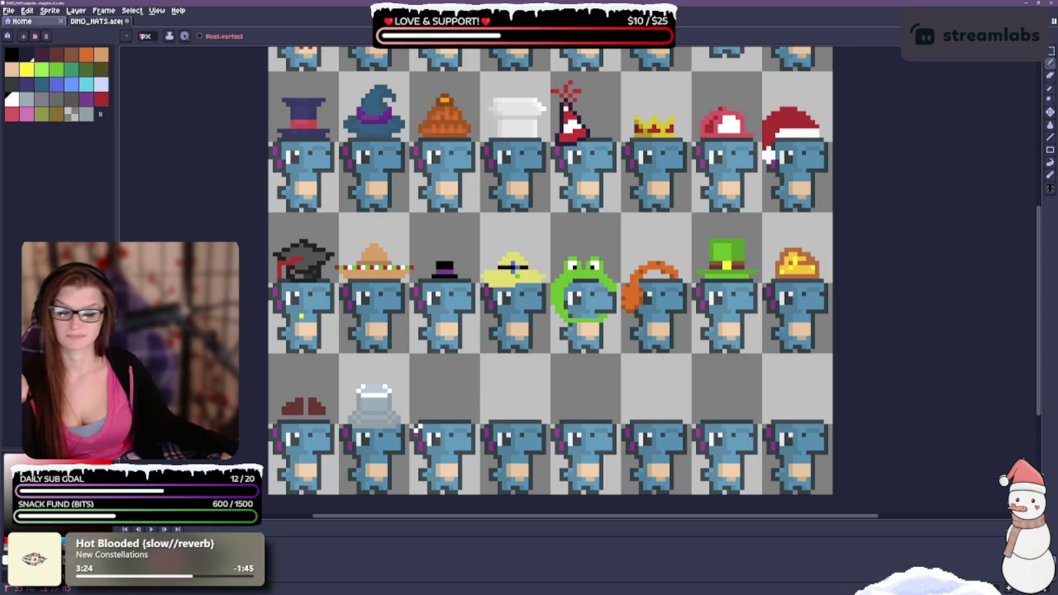
{"action": "left_click_drag", "start_coordinate": [424, 425], "coordinate": [454, 425]}
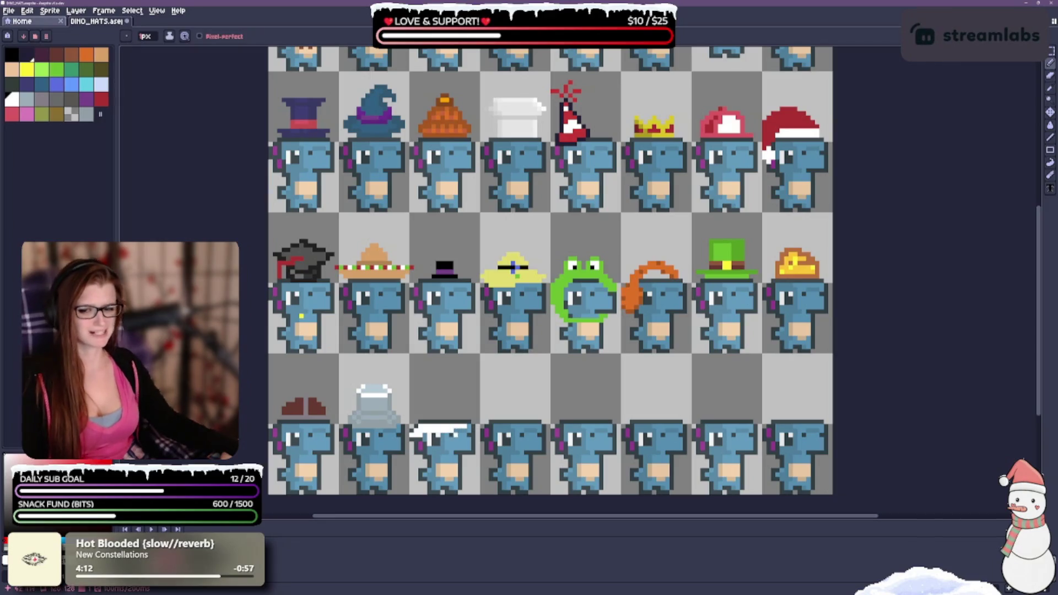
{"action": "key", "text": "v"}
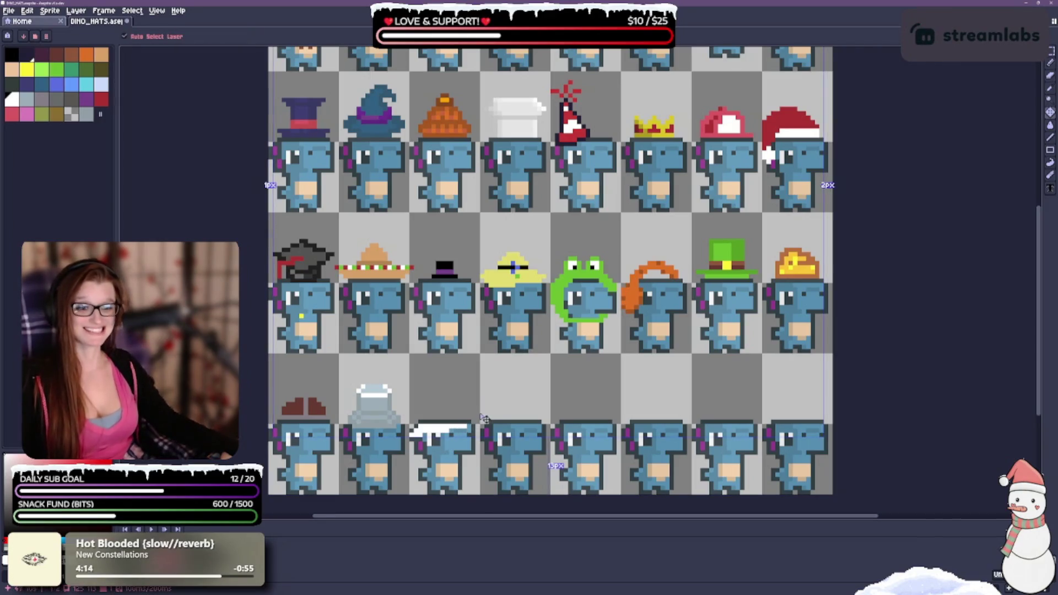
{"action": "left_click_drag", "start_coordinate": [491, 411], "coordinate": [494, 405]}
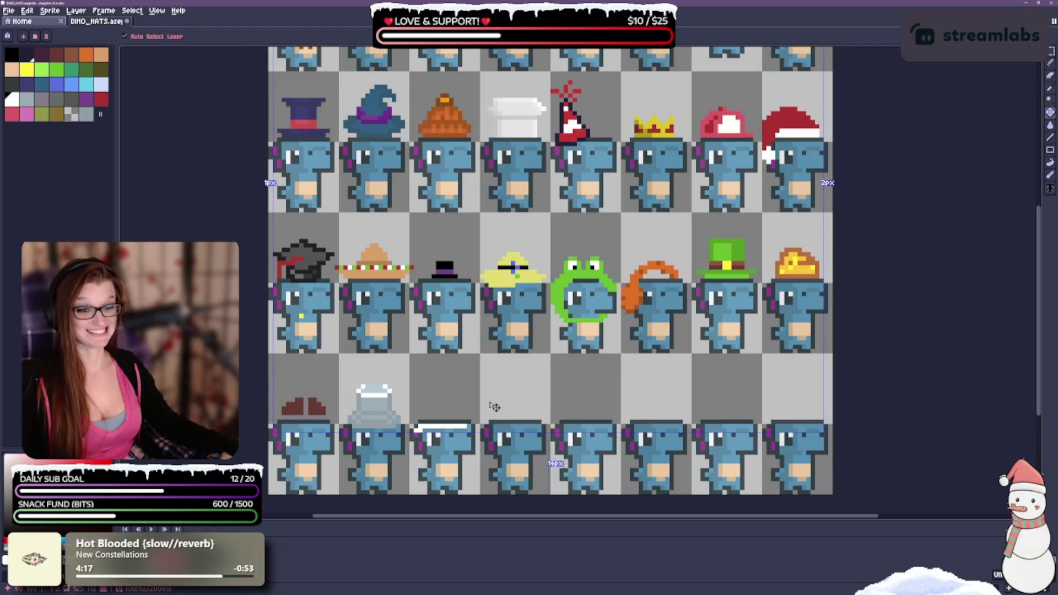
{"action": "key", "text": "Delete"}
{"action": "key", "text": "b"}
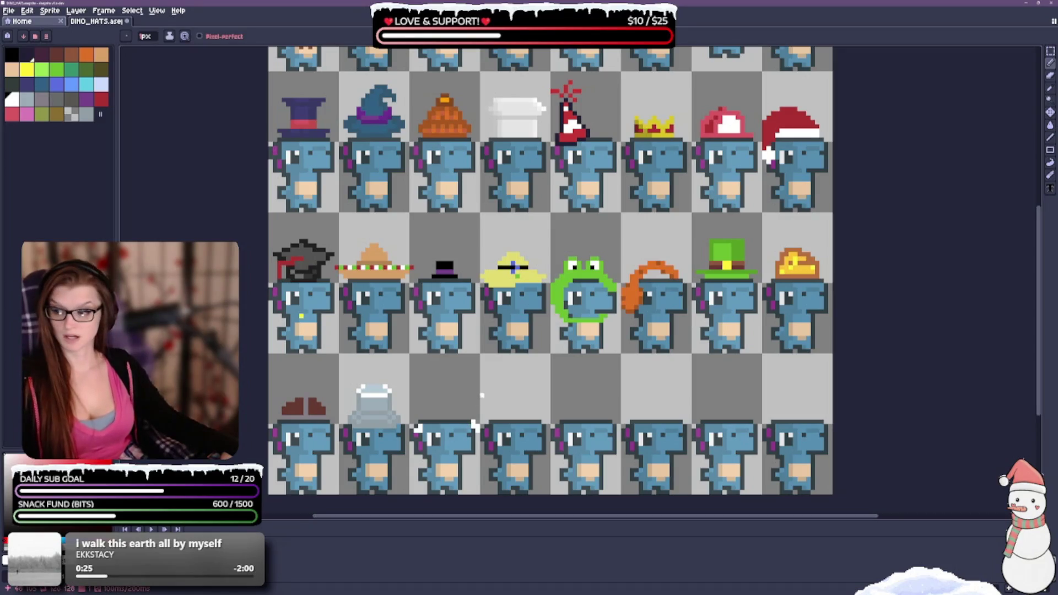
Step: Draw a short white line along the top of the third bottom-row dino's head
{"action": "left_click_drag", "start_coordinate": [472, 427], "coordinate": [454, 426]}
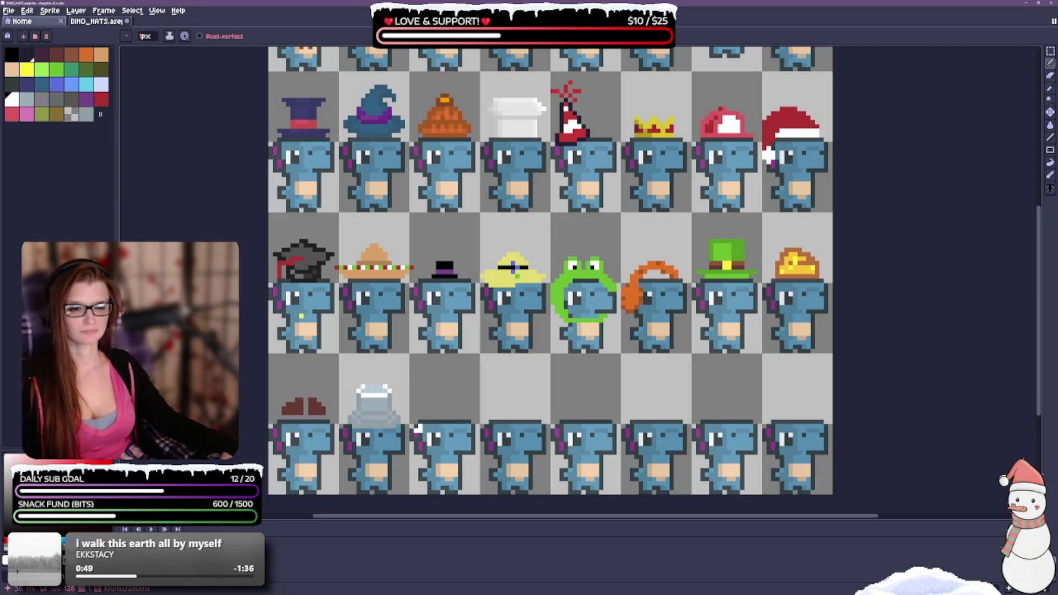
{"action": "scroll", "coordinate": [417, 429], "scroll_direction": "up", "scroll_amount": 2}
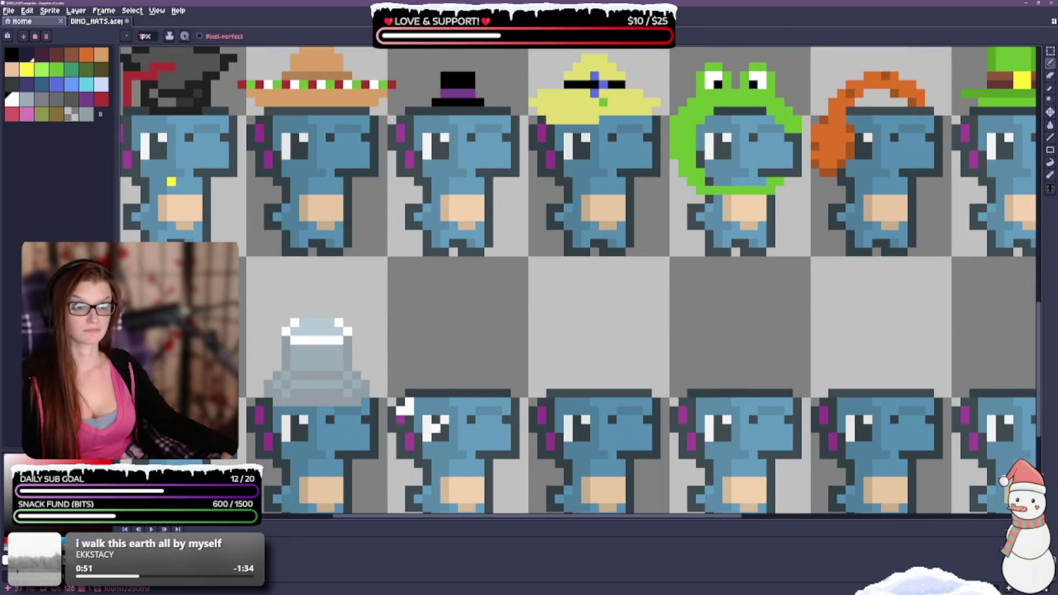
{"action": "scroll", "coordinate": [427, 376], "scroll_direction": "down", "scroll_amount": 1}
{"action": "key", "text": "v"}
{"action": "key", "text": "b"}
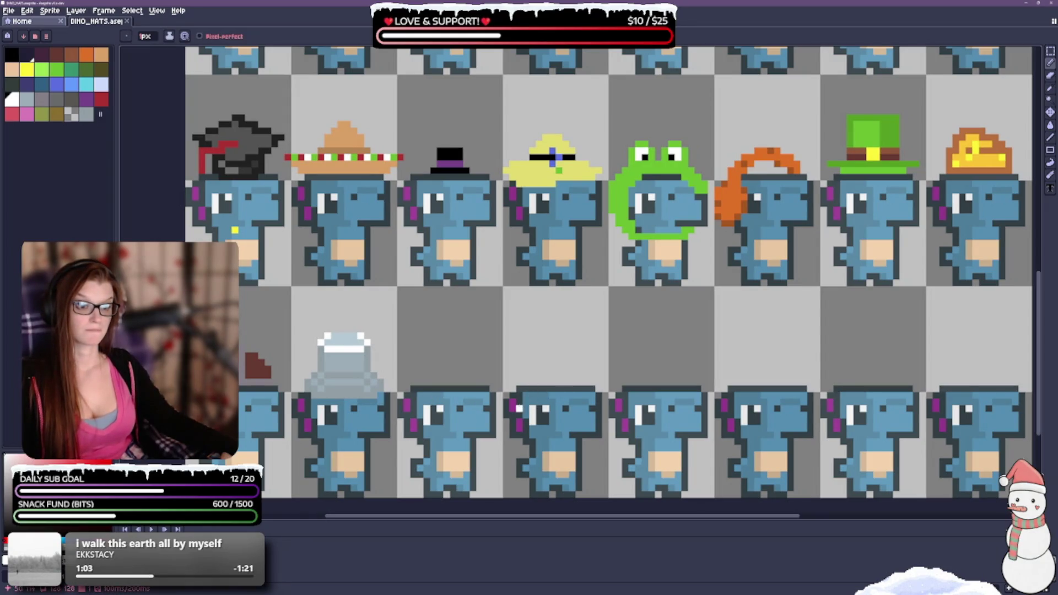
{"action": "left_click", "coordinate": [521, 403]}
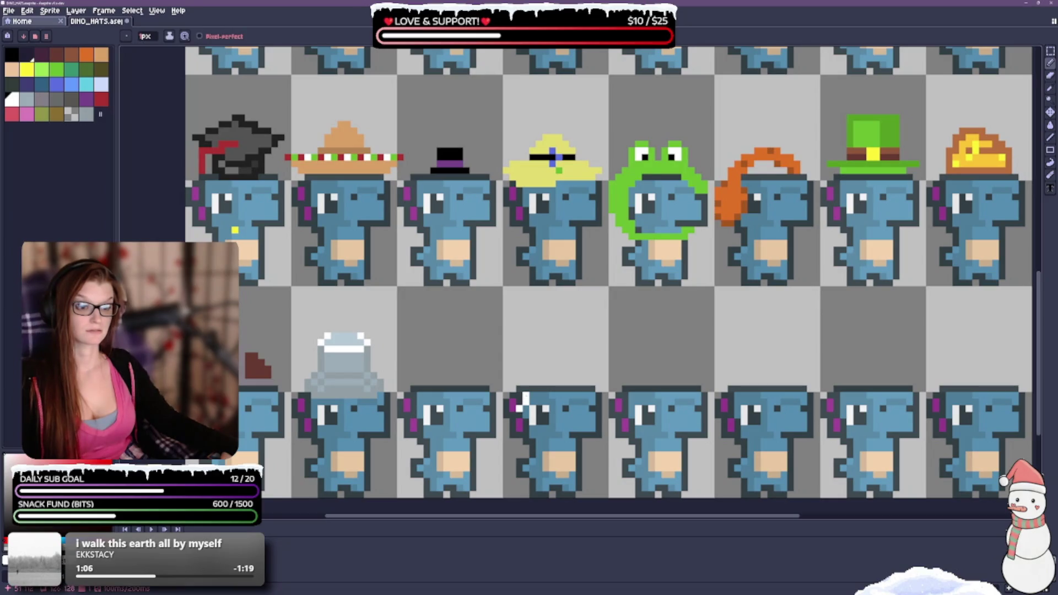
Step: Draw a white brim line across the fourth bottom-row dino's head, undoing and redrawing it wider
{"action": "left_click_drag", "start_coordinate": [525, 402], "coordinate": [573, 403]}
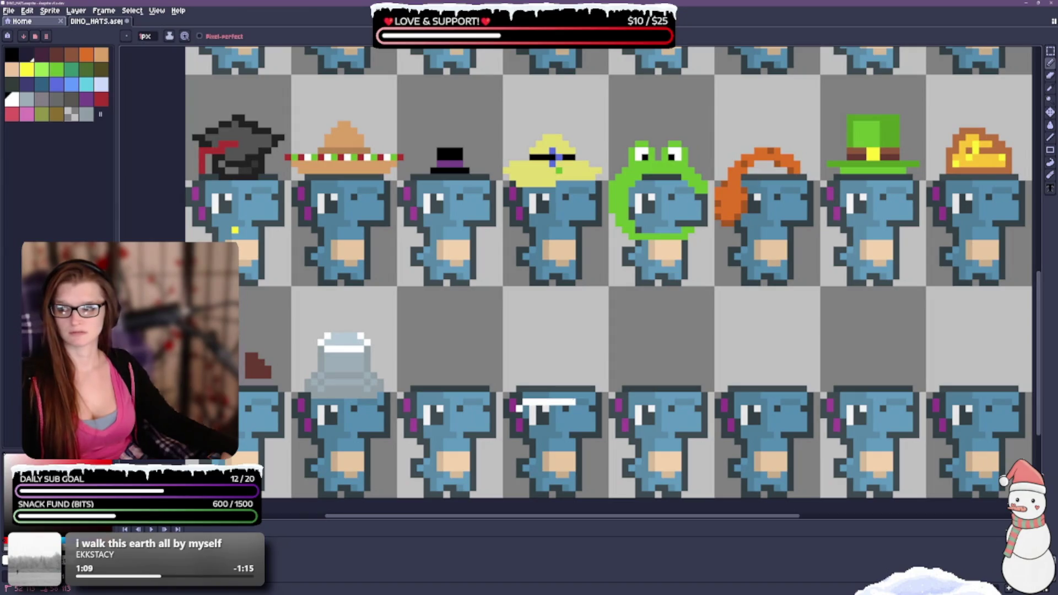
{"action": "key", "text": "ctrl+z"}
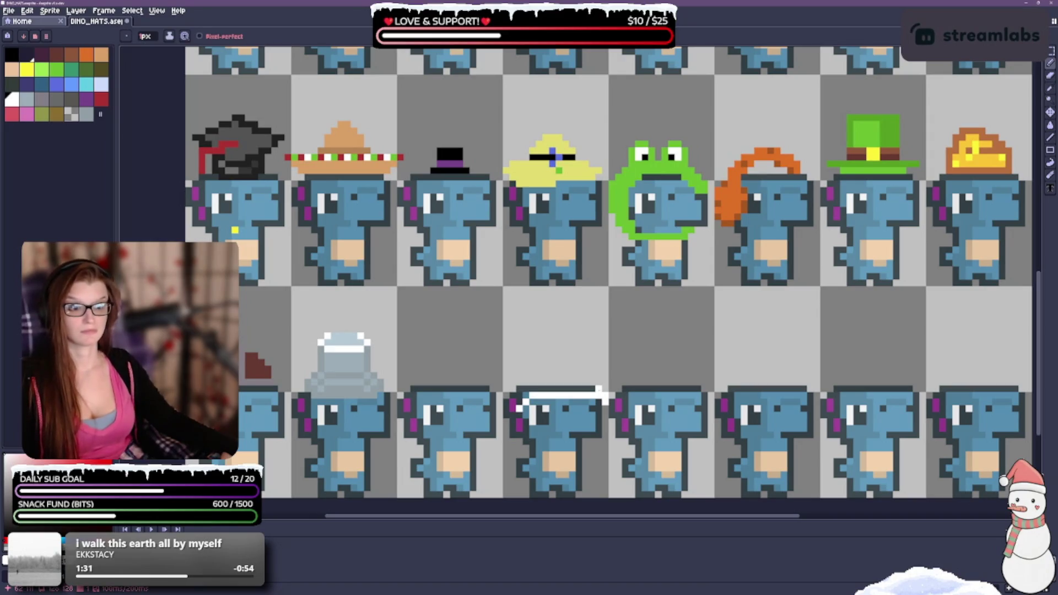
{"action": "key", "text": "v"}
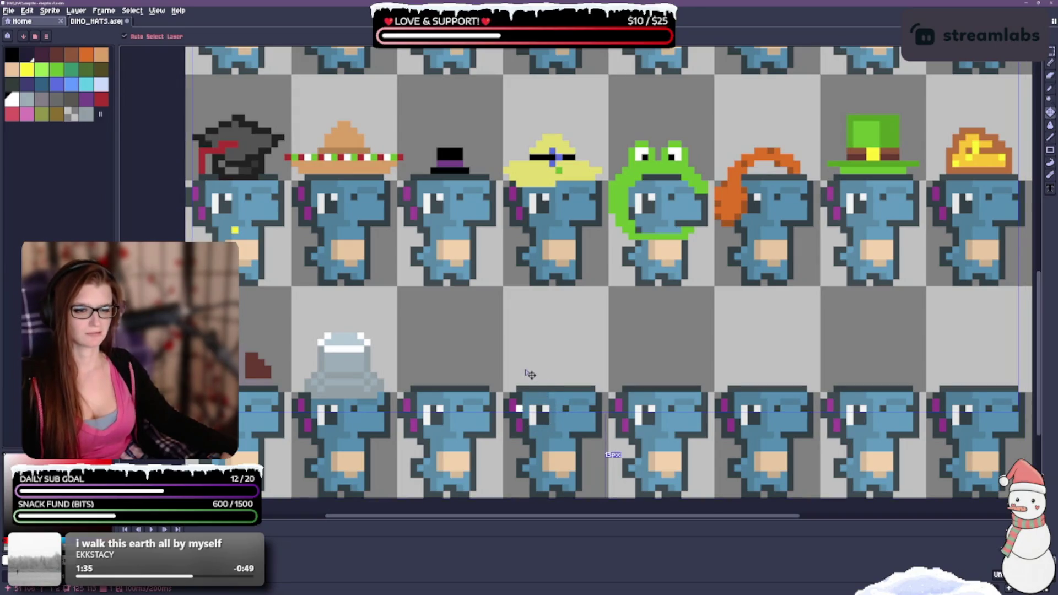
{"action": "key", "text": "b"}
{"action": "left_click_drag", "start_coordinate": [513, 412], "coordinate": [605, 402]}
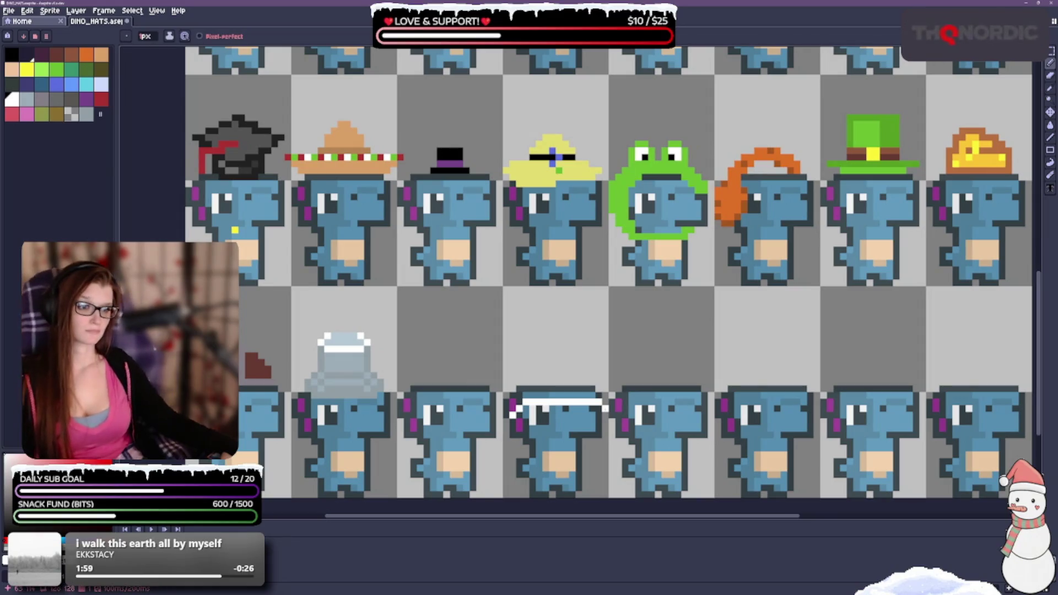
Step: Extend the brim by one pixel and thicken the white pixels toward the left
{"action": "key", "text": "v"}
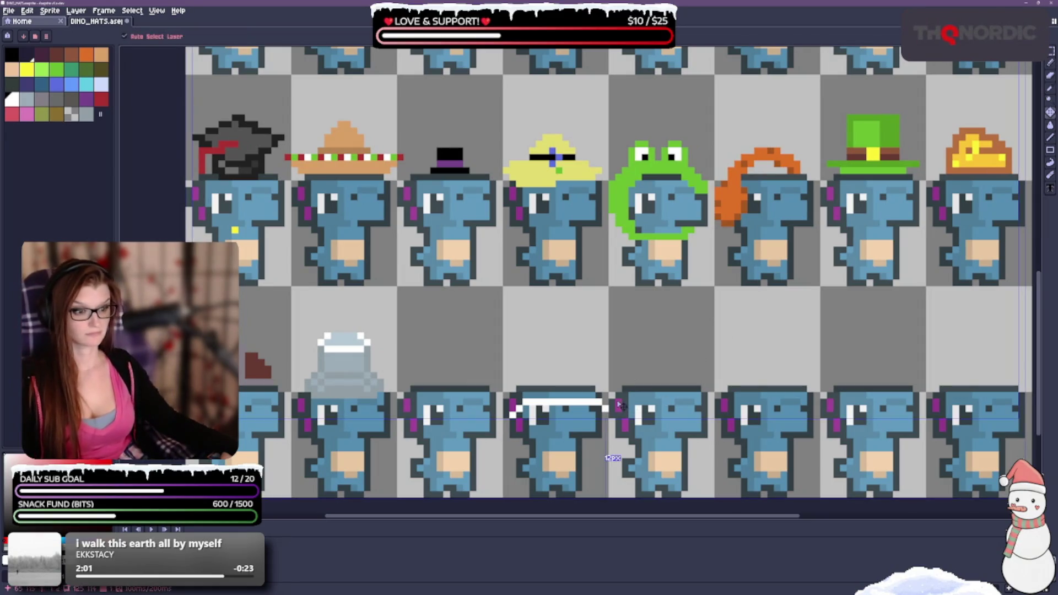
{"action": "key", "text": "b"}
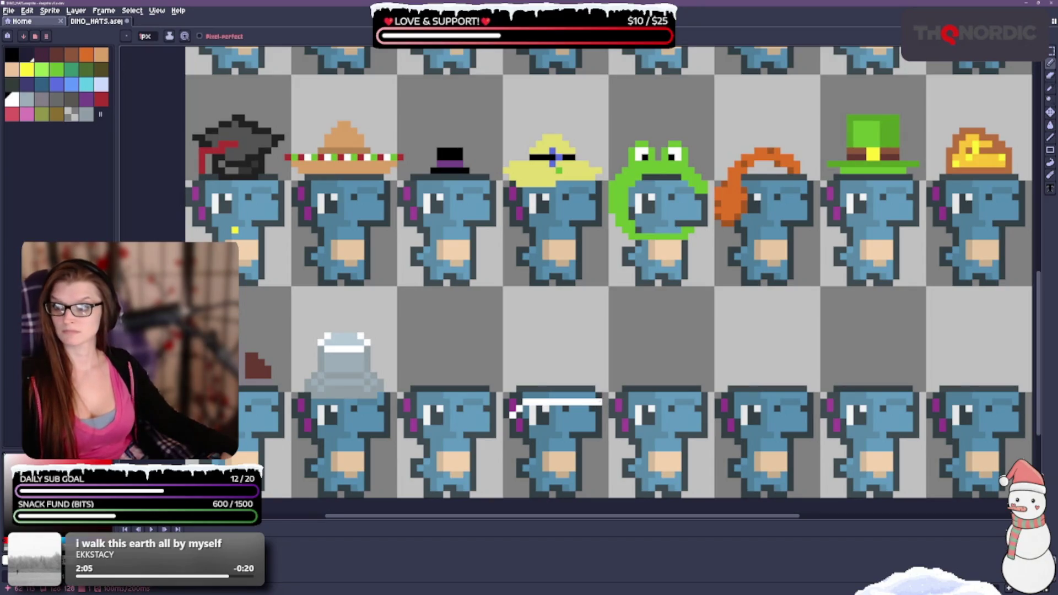
{"action": "left_click", "coordinate": [606, 402]}
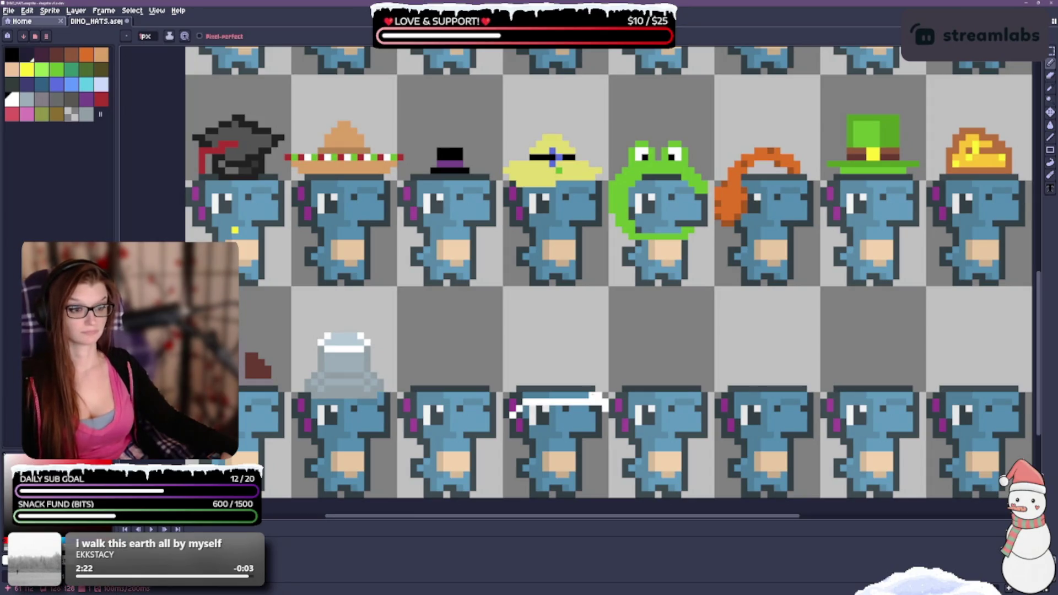
{"action": "left_click_drag", "start_coordinate": [589, 396], "coordinate": [571, 396]}
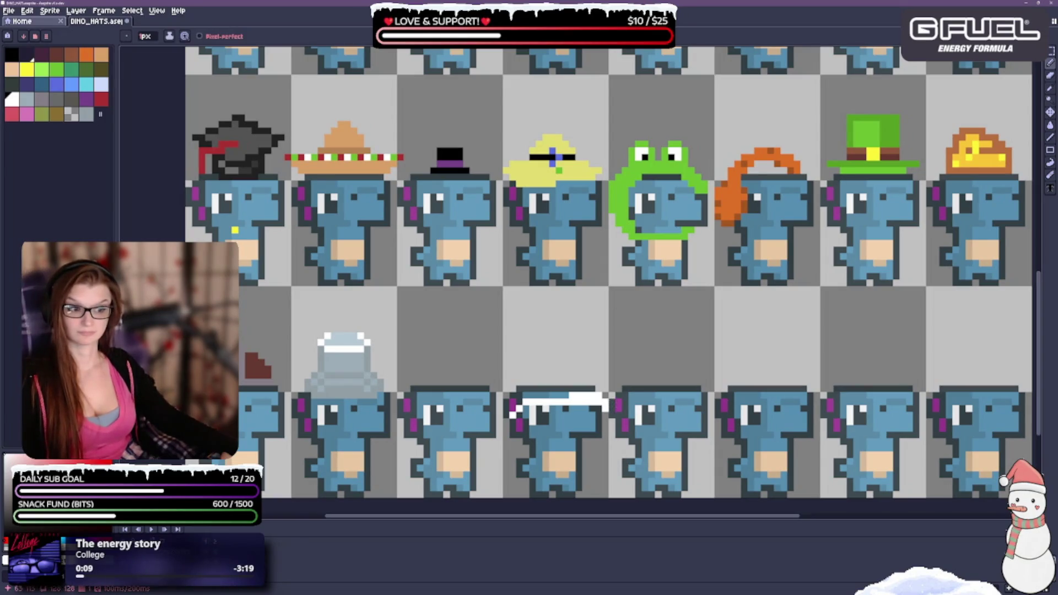
Step: Paint white rows above the brim to form a low hat crown, undoing a stray stroke
{"action": "left_click_drag", "start_coordinate": [591, 388], "coordinate": [538, 396]}
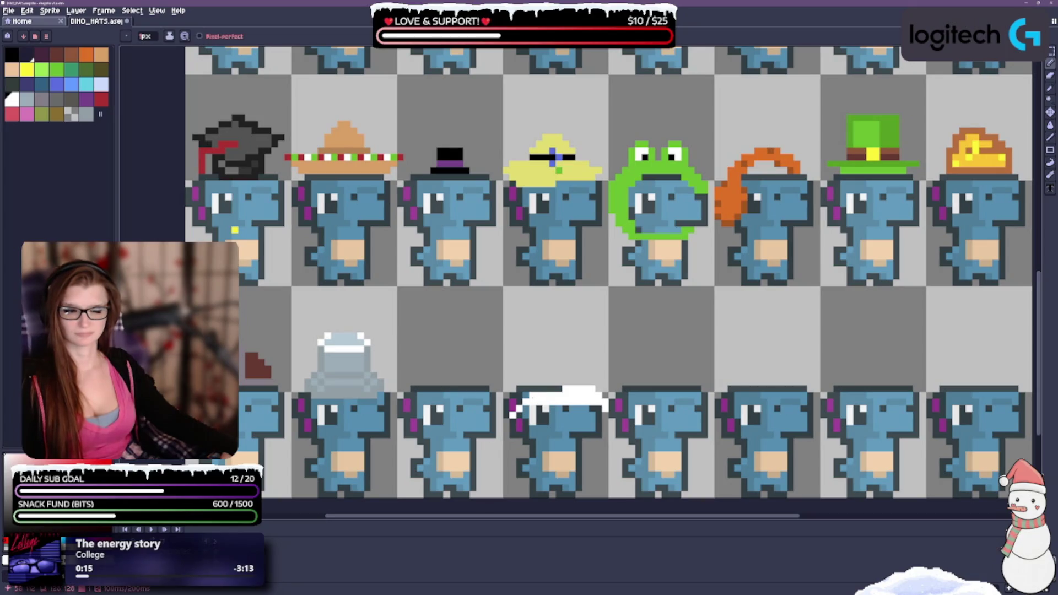
{"action": "left_click_drag", "start_coordinate": [557, 389], "coordinate": [520, 403]}
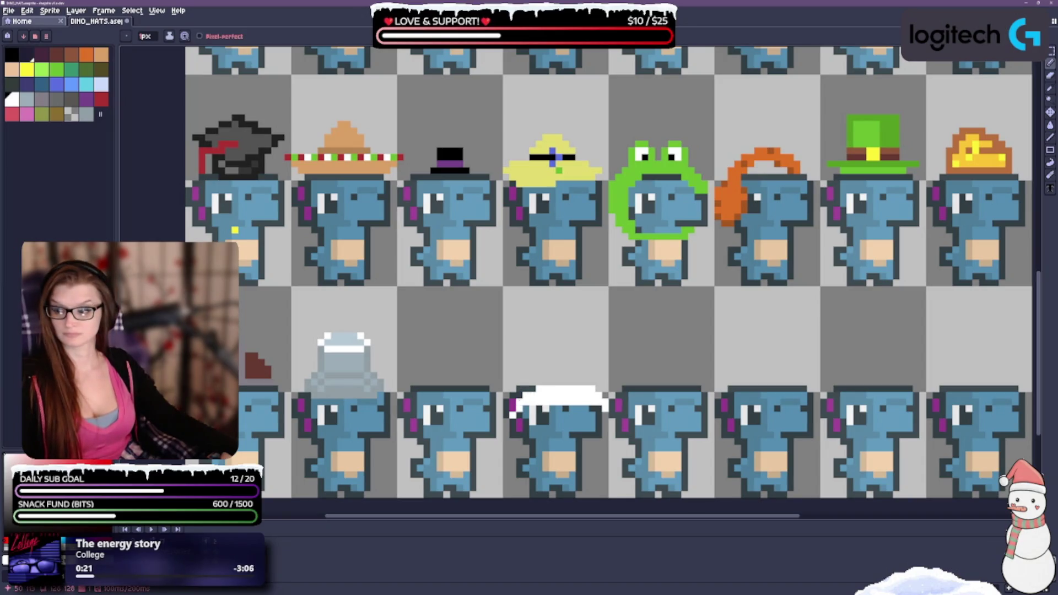
{"action": "left_click", "coordinate": [513, 409]}
{"action": "mouse_move", "coordinate": [513, 412]}
{"action": "left_mouse_down"}
{"action": "mouse_move", "coordinate": [512, 424]}
{"action": "mouse_move", "coordinate": [508, 412]}
{"action": "left_mouse_up"}
{"action": "left_click", "coordinate": [507, 409]}
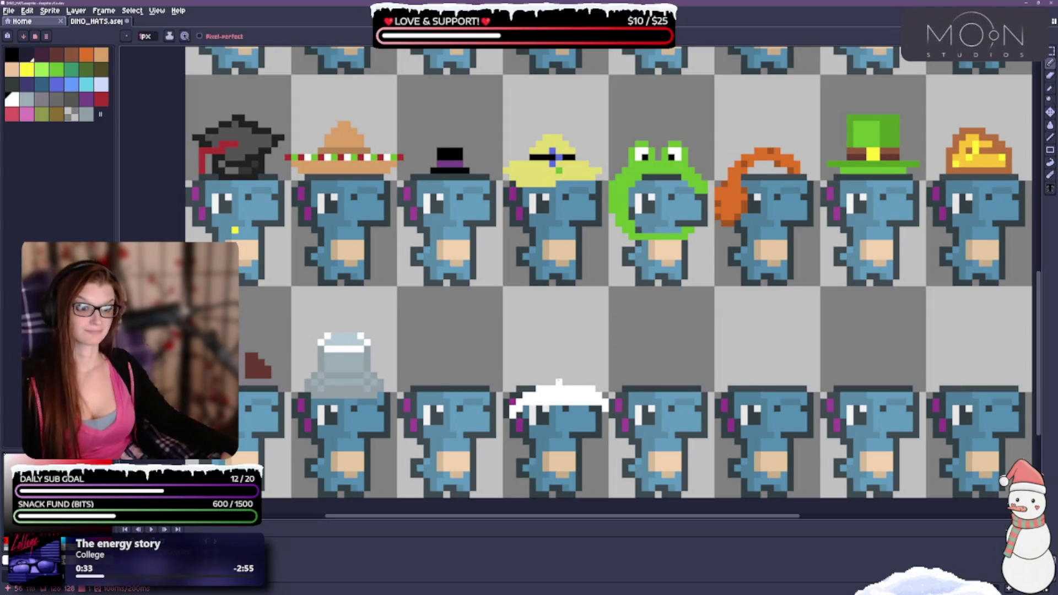
{"action": "key", "text": "ctrl+z"}
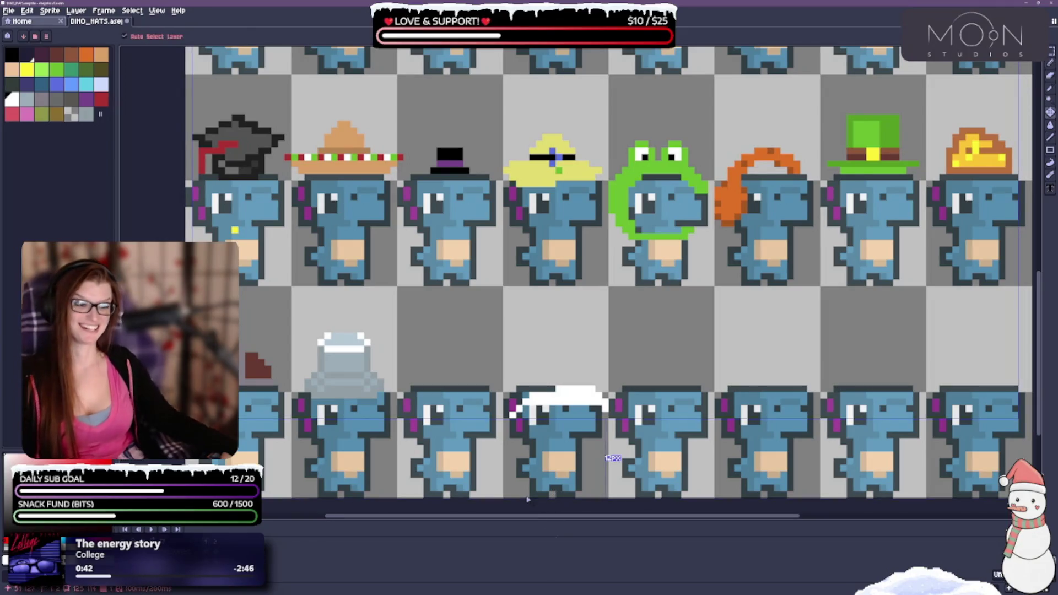
Step: Undo the remaining white hat strokes, zoom out, and shrink Aseprite to a floating window
{"action": "key", "text": "ctrl+z"}
{"action": "key", "text": "ctrl+z"}
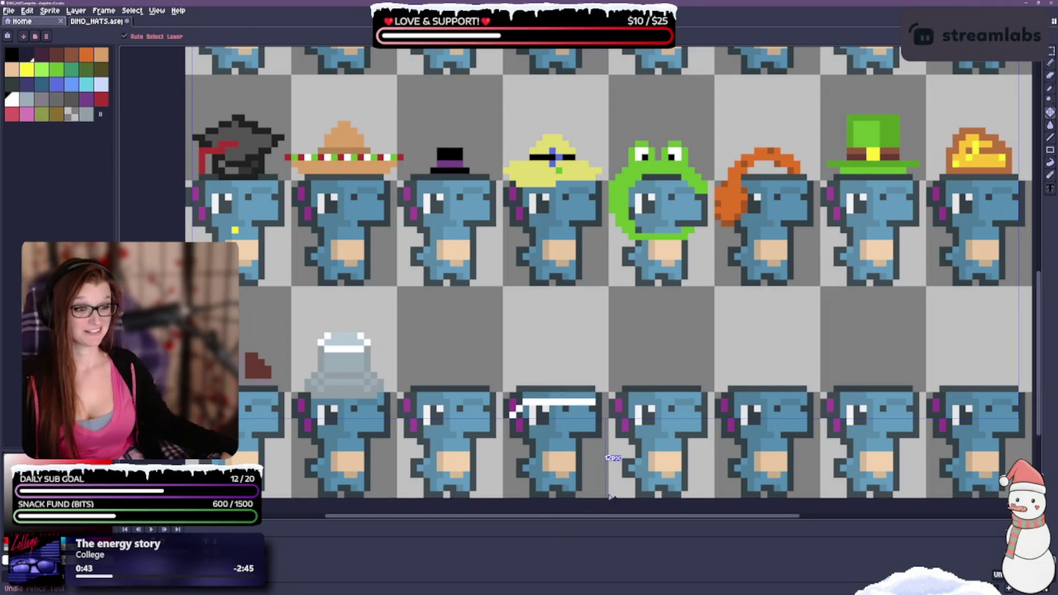
{"action": "key", "text": "ctrl+z"}
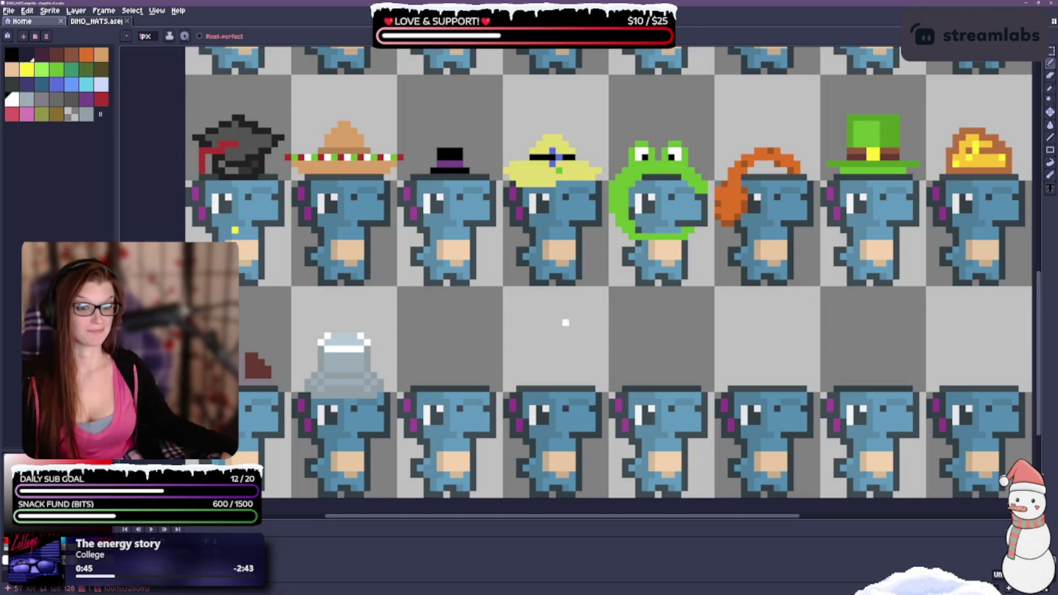
{"action": "scroll", "coordinate": [572, 368], "scroll_direction": "down", "scroll_amount": 2}
{"action": "scroll", "coordinate": [573, 369], "scroll_direction": "down", "scroll_amount": 1}
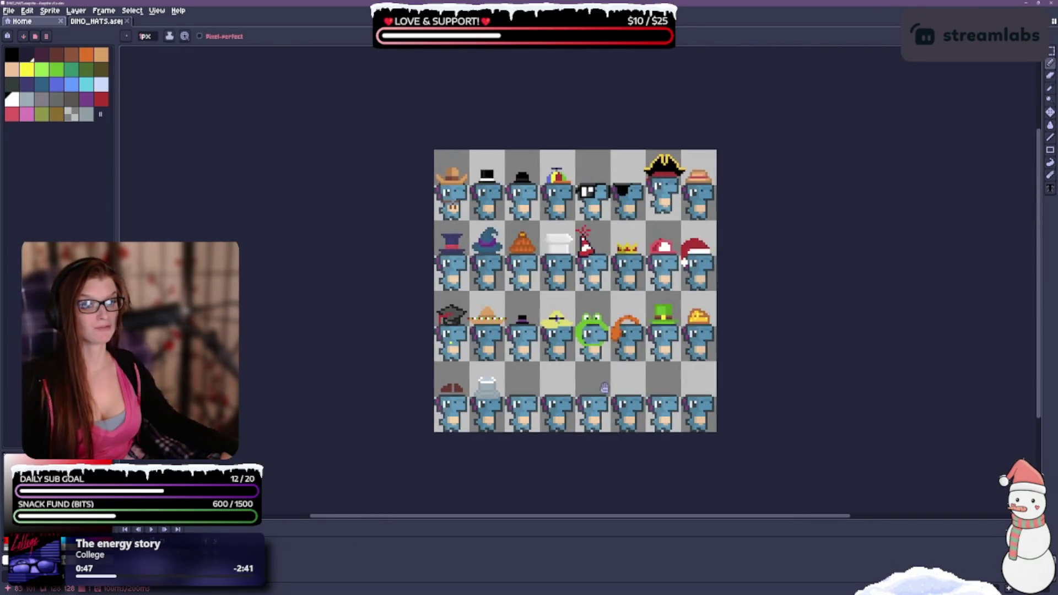
{"action": "scroll", "coordinate": [673, 380], "scroll_direction": "up", "scroll_amount": 2}
{"action": "scroll", "coordinate": [448, 397], "scroll_direction": "down", "scroll_amount": 1}
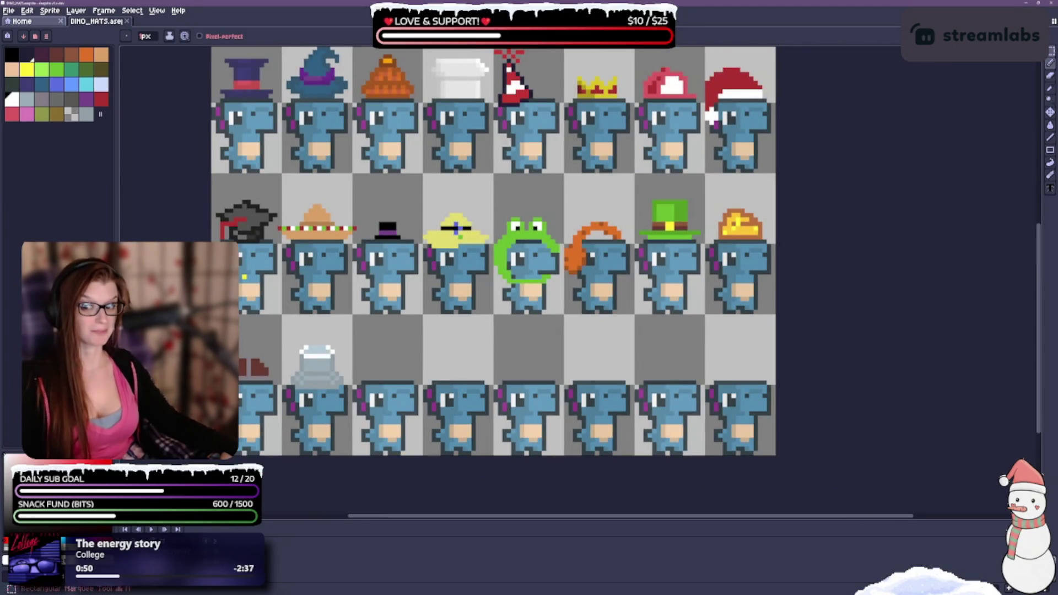
{"action": "mouse_move", "coordinate": [535, 3]}
{"action": "left_mouse_down"}
{"action": "mouse_move", "coordinate": [535, 188]}
{"action": "mouse_move", "coordinate": [497, 193]}
{"action": "mouse_move", "coordinate": [467, 61]}
{"action": "left_mouse_up"}
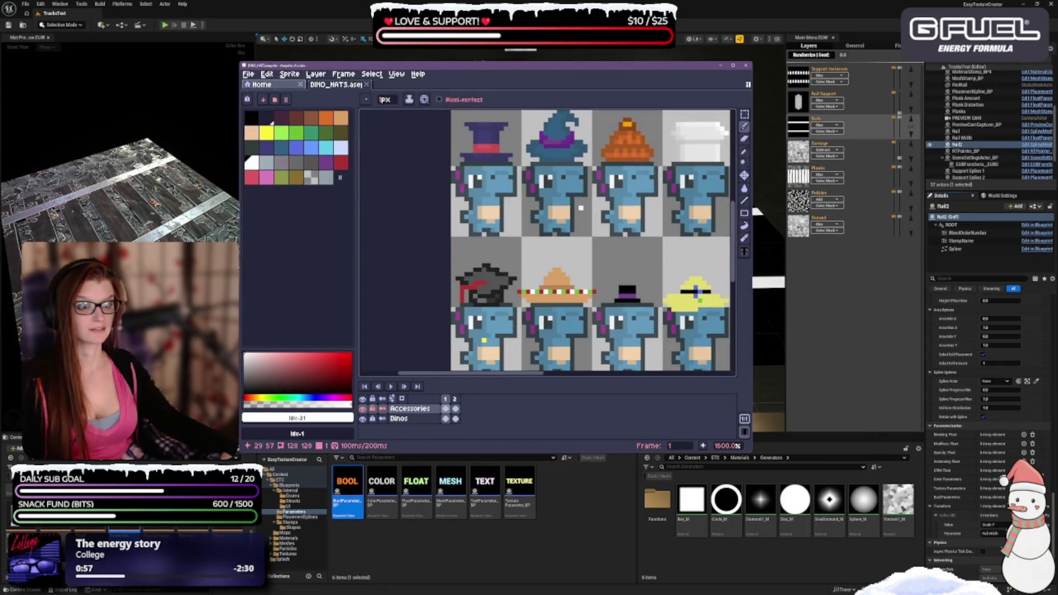
Step: Adjust the canvas zoom and widen the Aseprite window to the left
{"action": "scroll", "coordinate": [622, 349], "scroll_direction": "down", "scroll_amount": 3}
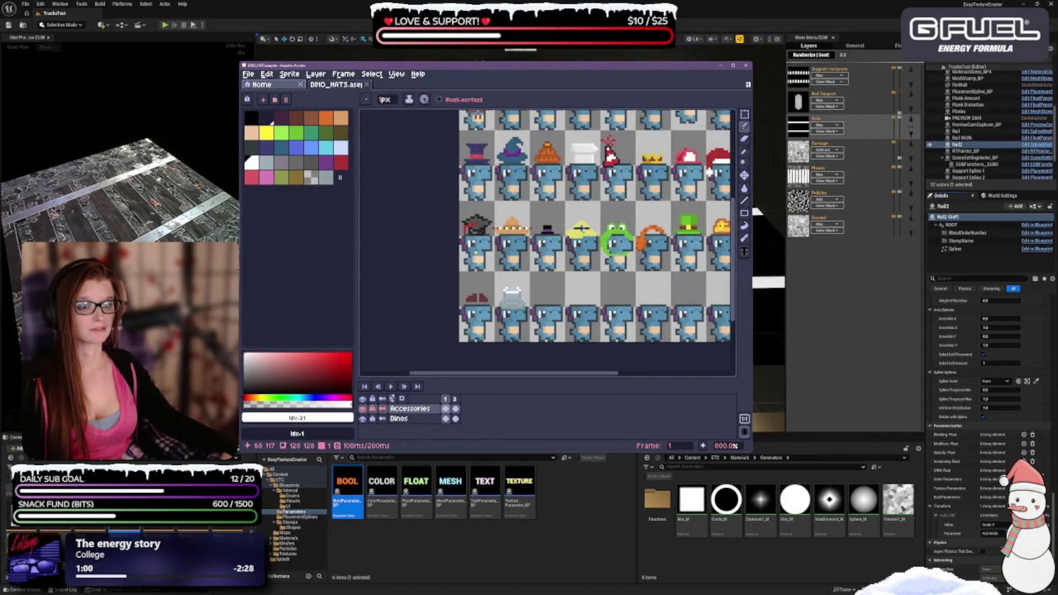
{"action": "scroll", "coordinate": [599, 195], "scroll_direction": "up", "scroll_amount": 5}
{"action": "scroll", "coordinate": [487, 328], "scroll_direction": "down", "scroll_amount": 3}
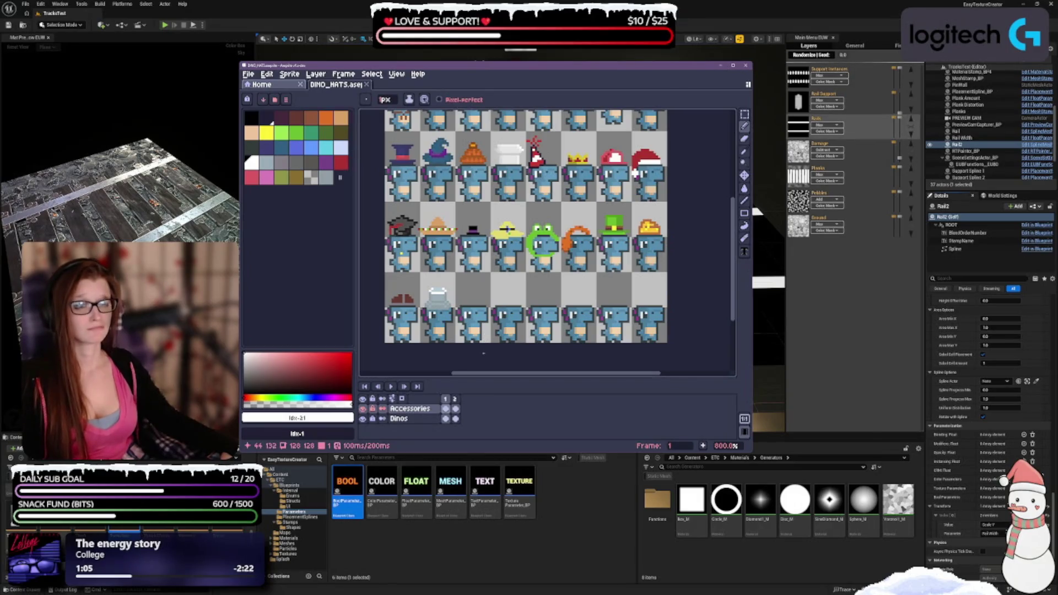
{"action": "scroll", "coordinate": [481, 327], "scroll_direction": "up", "scroll_amount": 2}
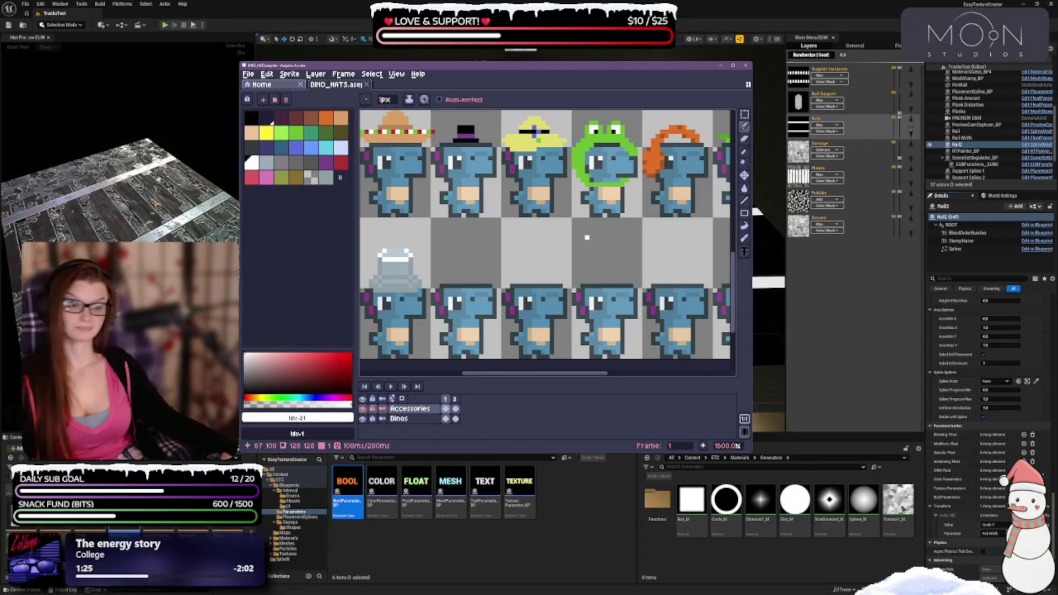
{"action": "scroll", "coordinate": [404, 281], "scroll_direction": "down", "scroll_amount": 2}
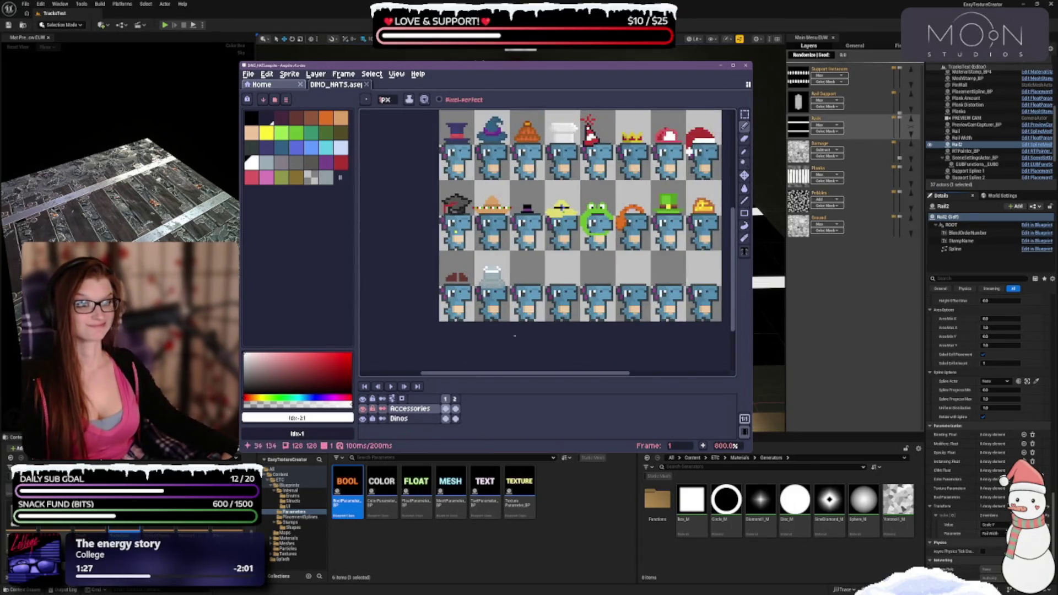
{"action": "left_click_drag", "start_coordinate": [241, 255], "coordinate": [128, 256]}
Step: Zoom to 2400% on the bottom row and draw a first white hat stroke beside the grey cap
{"action": "scroll", "coordinate": [497, 263], "scroll_direction": "up", "scroll_amount": 3}
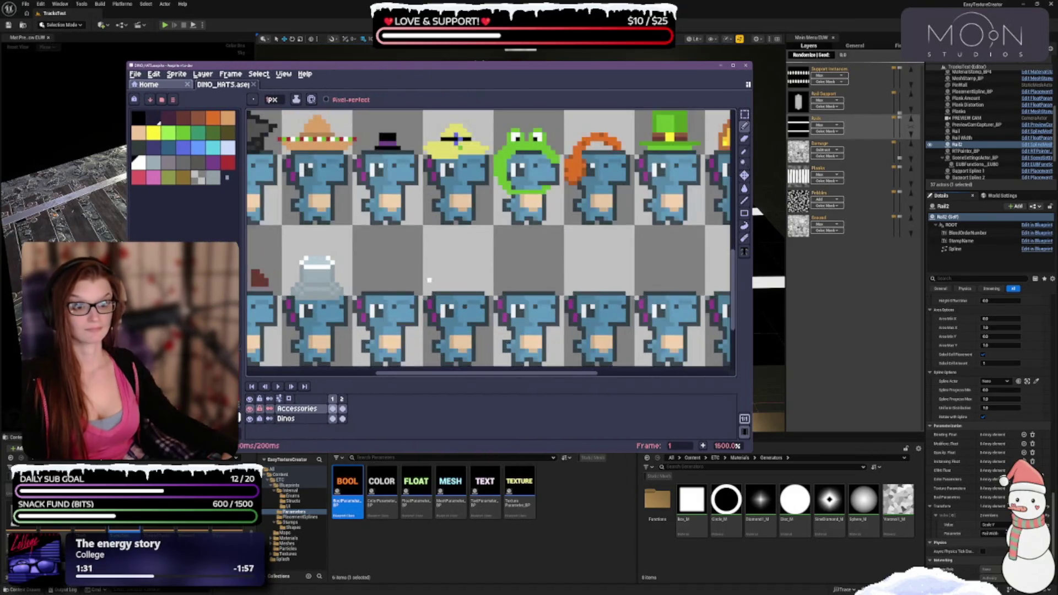
{"action": "scroll", "coordinate": [474, 270], "scroll_direction": "down", "scroll_amount": 1}
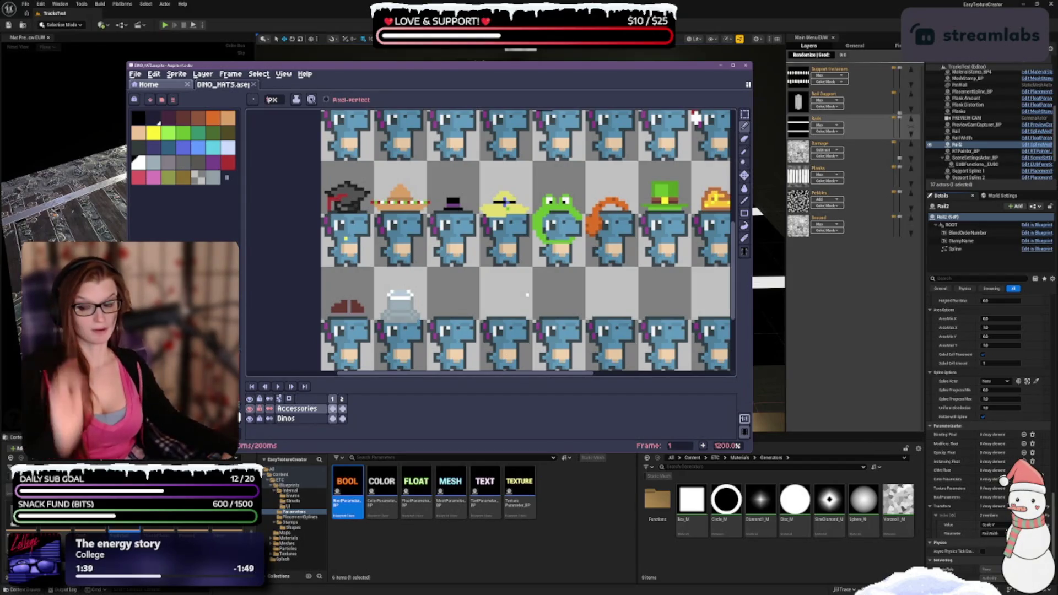
{"action": "scroll", "coordinate": [496, 353], "scroll_direction": "up", "scroll_amount": 2}
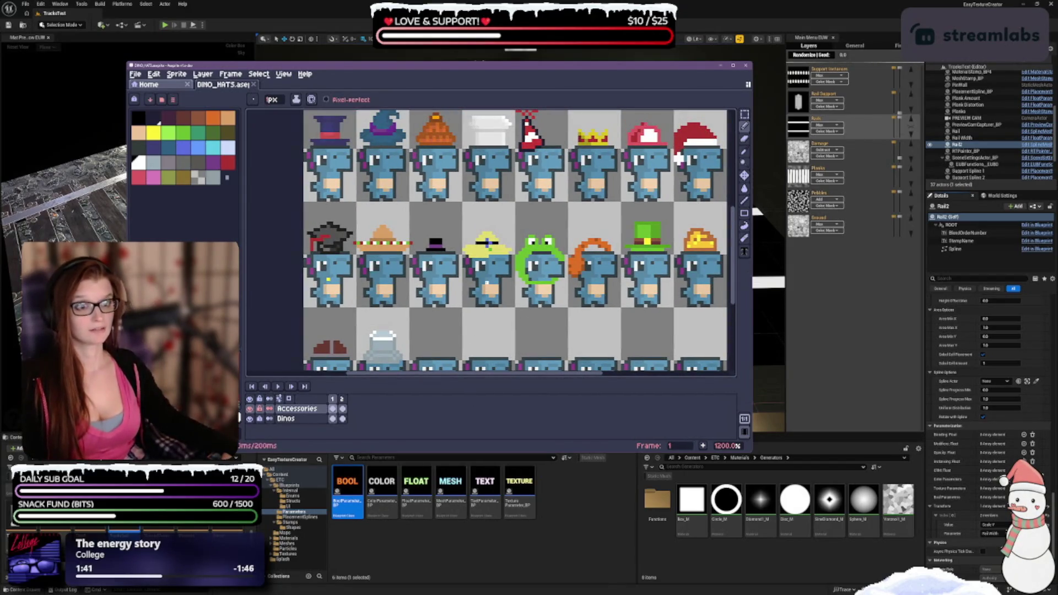
{"action": "scroll", "coordinate": [518, 243], "scroll_direction": "up", "scroll_amount": 1}
{"action": "scroll", "coordinate": [518, 243], "scroll_direction": "down", "scroll_amount": 1}
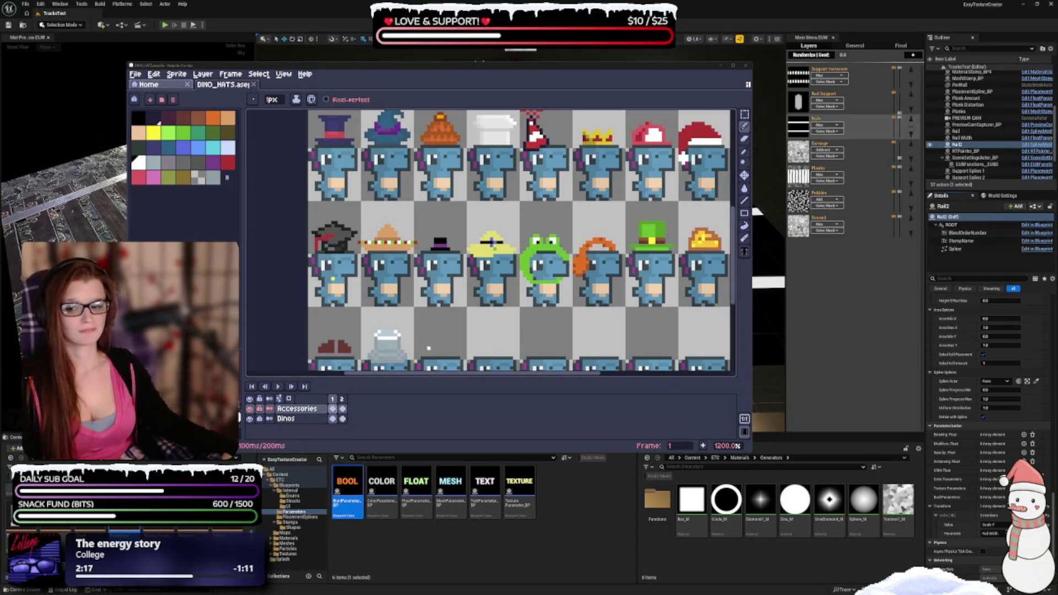
{"action": "scroll", "coordinate": [444, 340], "scroll_direction": "up", "scroll_amount": 3}
{"action": "scroll", "coordinate": [460, 314], "scroll_direction": "down", "scroll_amount": 5}
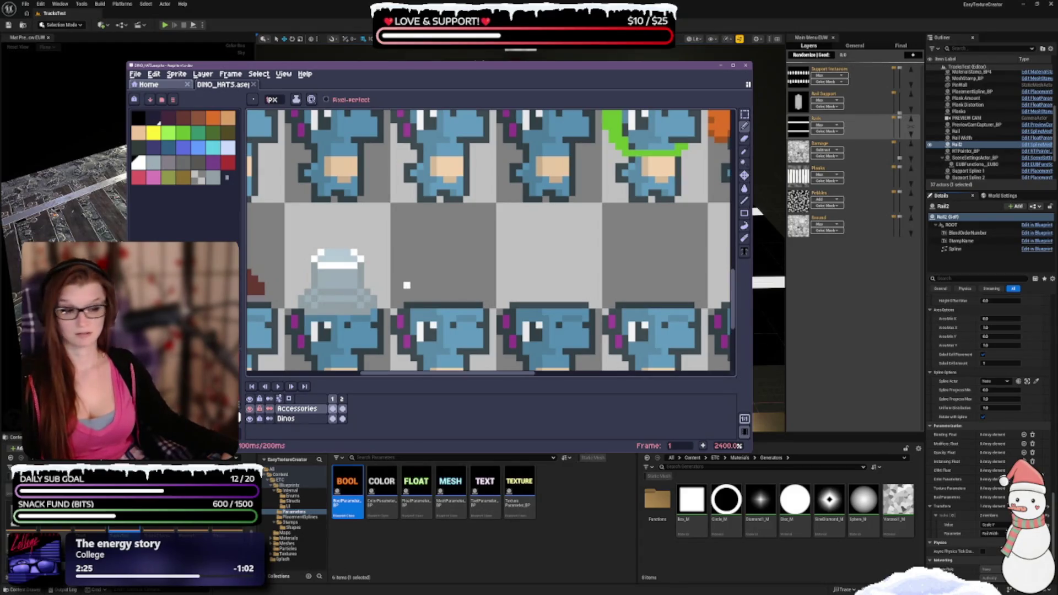
{"action": "left_click_drag", "start_coordinate": [399, 291], "coordinate": [441, 272]}
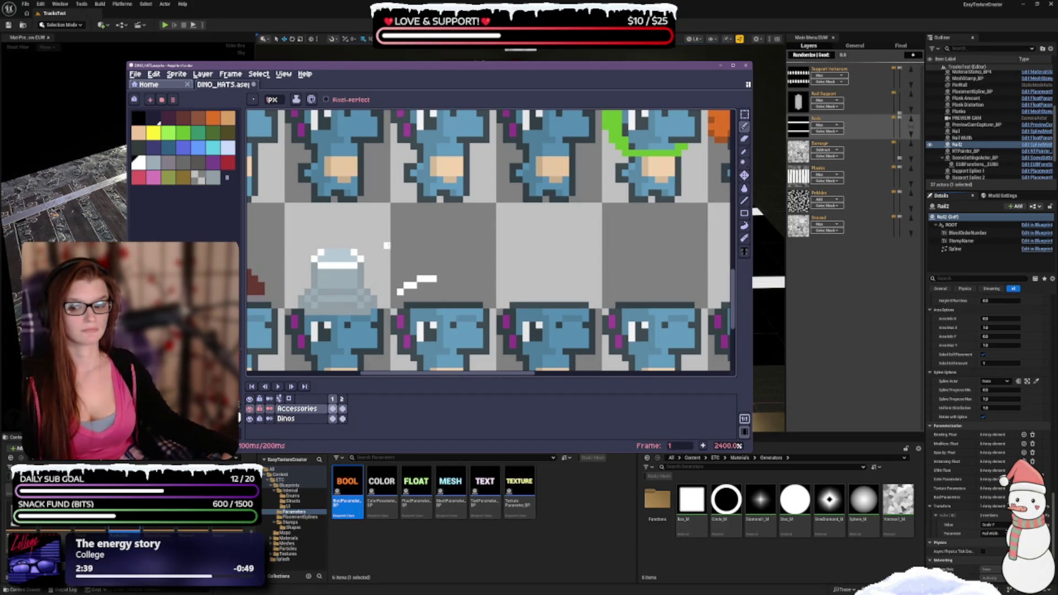
Step: Draw a flat white line above the second bottom-row dino, stepping both ends down one pixel
{"action": "key", "text": "ctrl+z"}
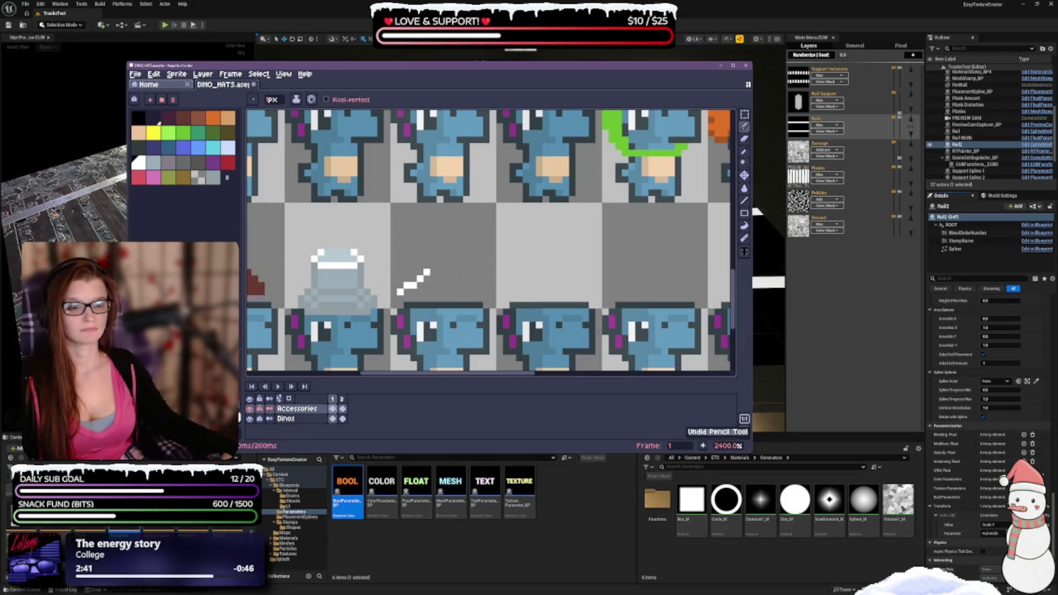
{"action": "left_click", "coordinate": [420, 285]}
{"action": "left_click_drag", "start_coordinate": [421, 279], "coordinate": [481, 279]}
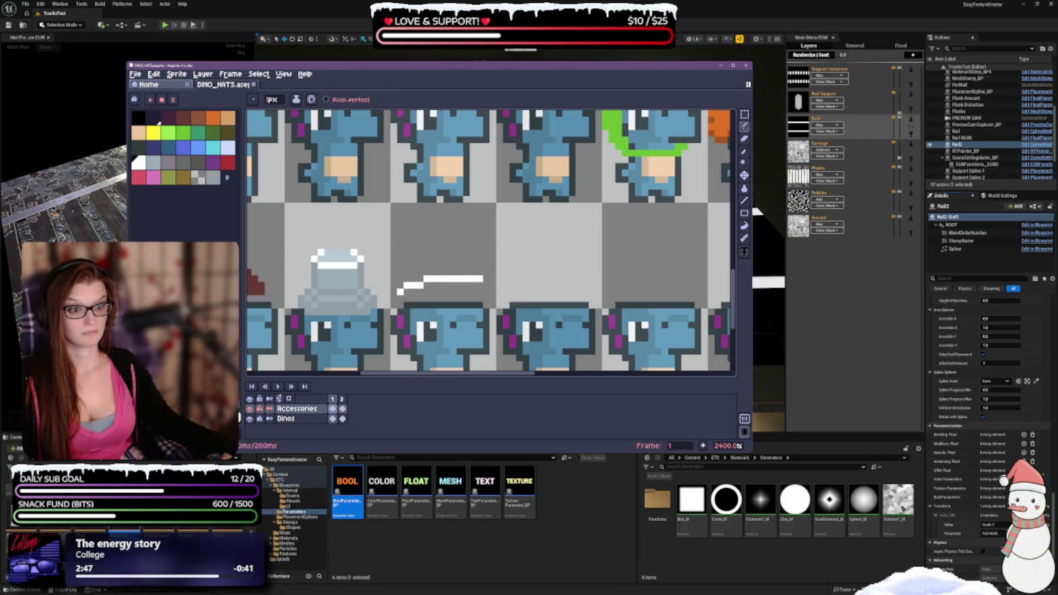
{"action": "left_click", "coordinate": [480, 285]}
{"action": "left_click", "coordinate": [486, 285]}
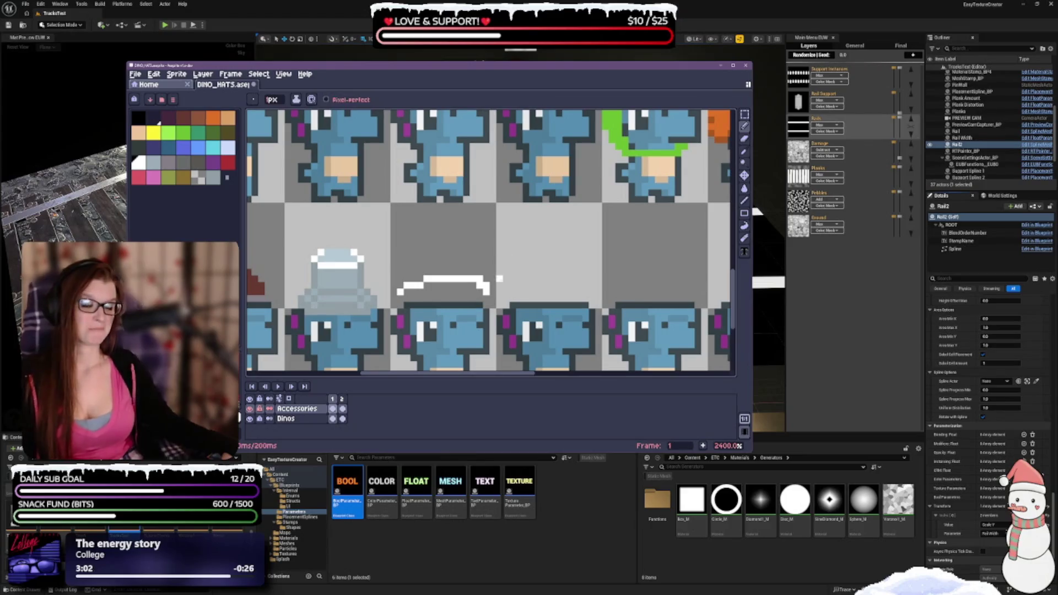
{"action": "left_click_drag", "start_coordinate": [506, 292], "coordinate": [506, 254]}
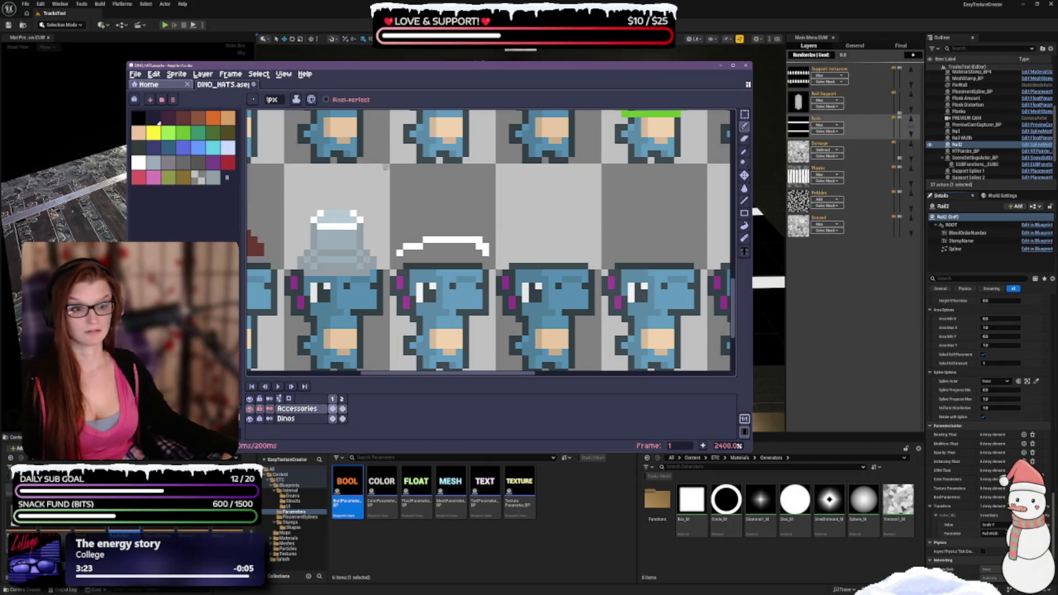
Step: Paint a light grey row inside the white hat outline, then undo the latest pixels
{"action": "left_click_drag", "start_coordinate": [434, 246], "coordinate": [460, 246]}
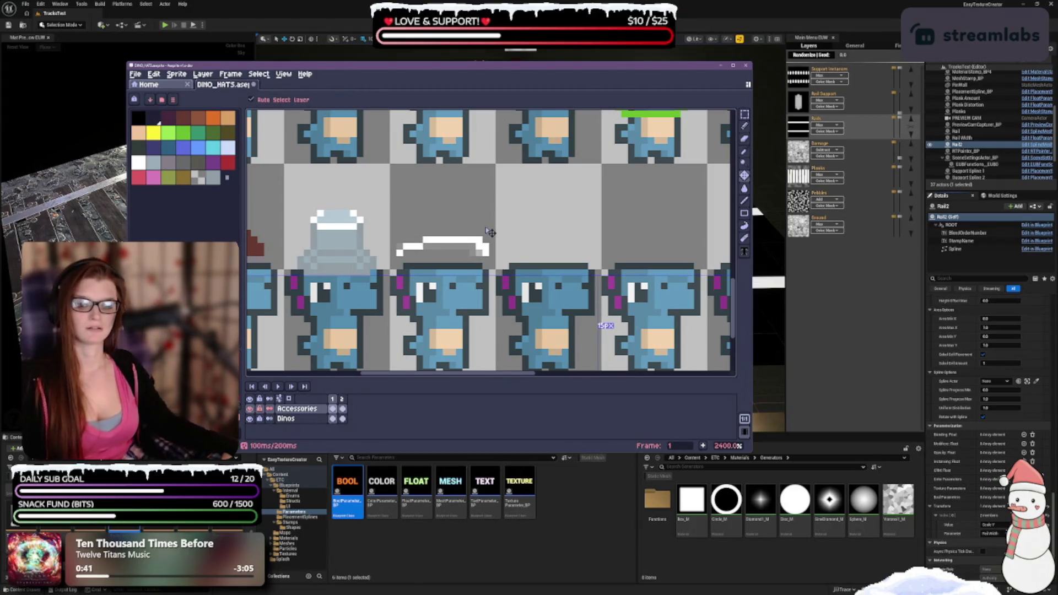
{"action": "key", "text": "ctrl+z"}
{"action": "key", "text": "ctrl+z"}
{"action": "key", "text": "ctrl+z"}
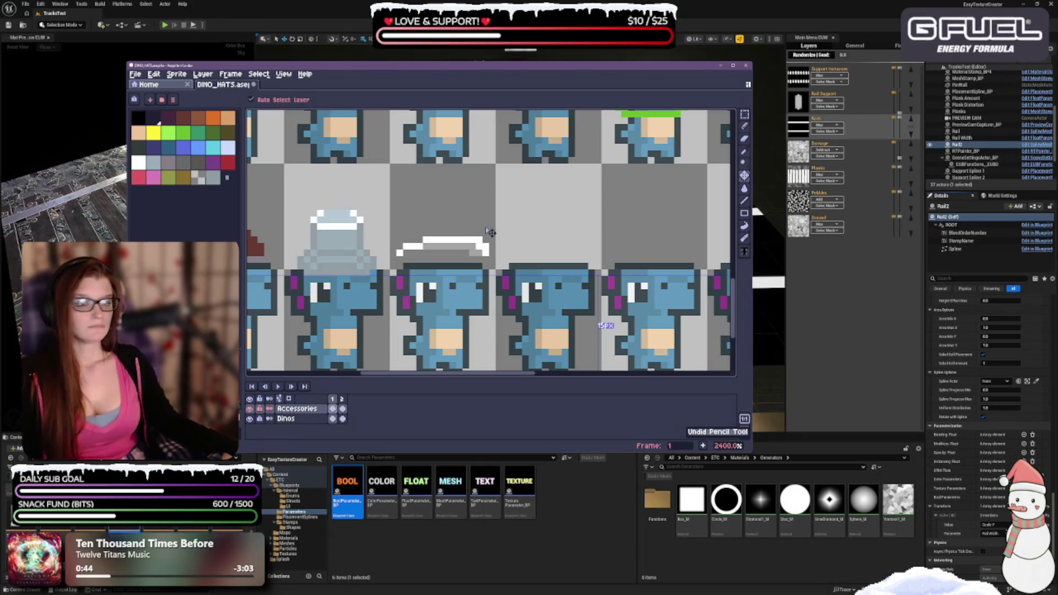
Step: Undo the white hat outline stroke by stroke and select white in the palette
{"action": "key", "text": "ctrl+z"}
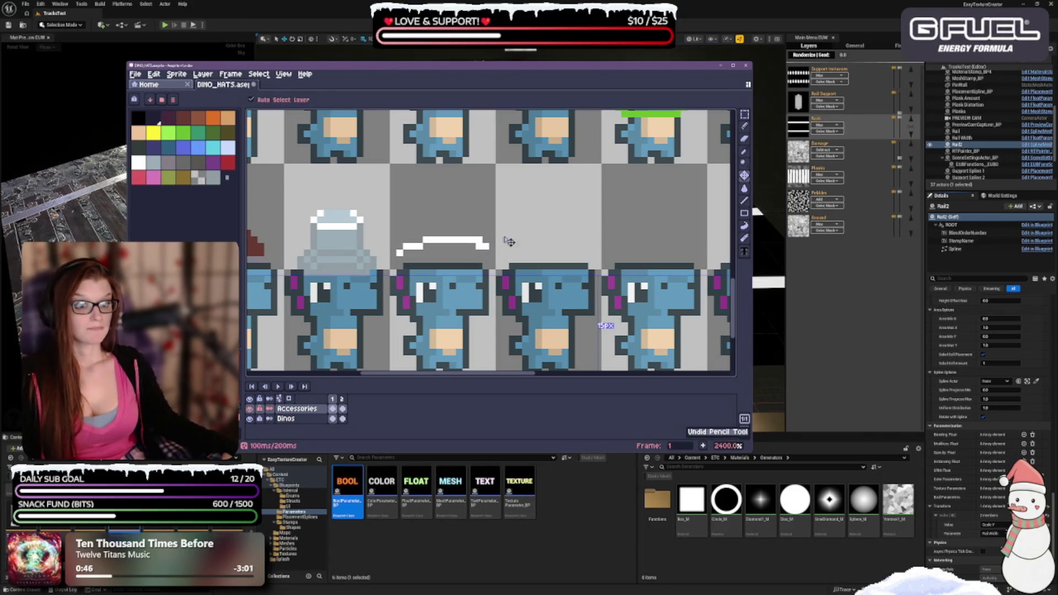
{"action": "key", "text": "ctrl+z"}
{"action": "key", "text": "ctrl+z"}
{"action": "key", "text": "ctrl+z"}
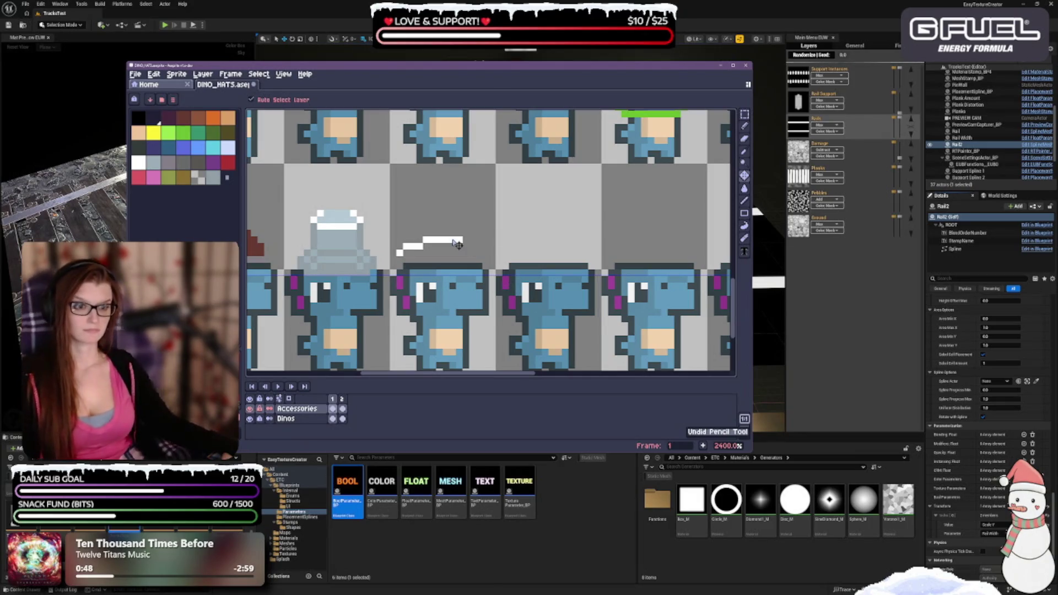
{"action": "left_click", "coordinate": [139, 162]}
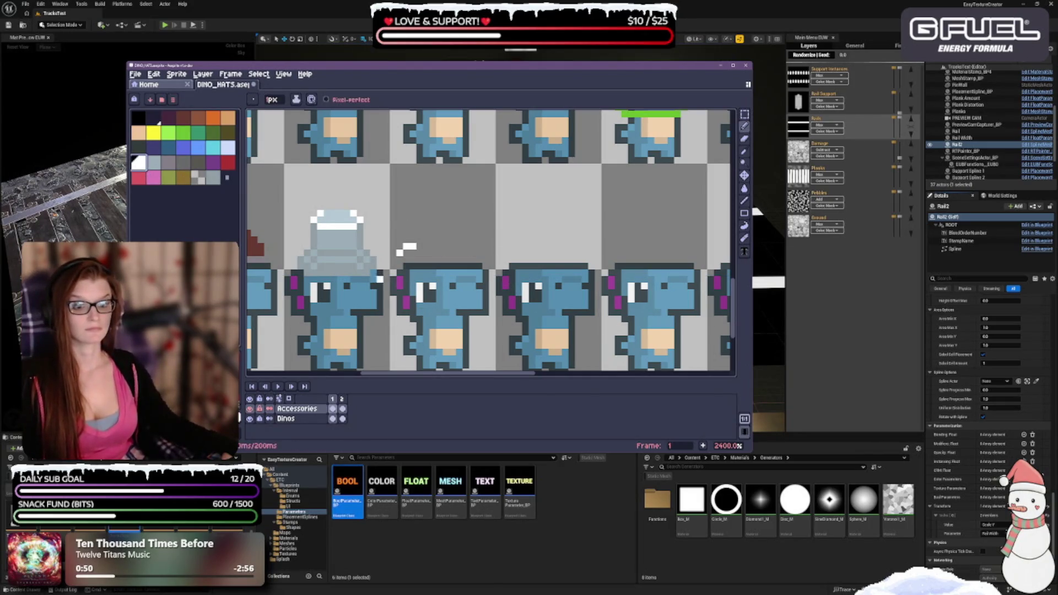
{"action": "key", "text": "ctrl+z"}
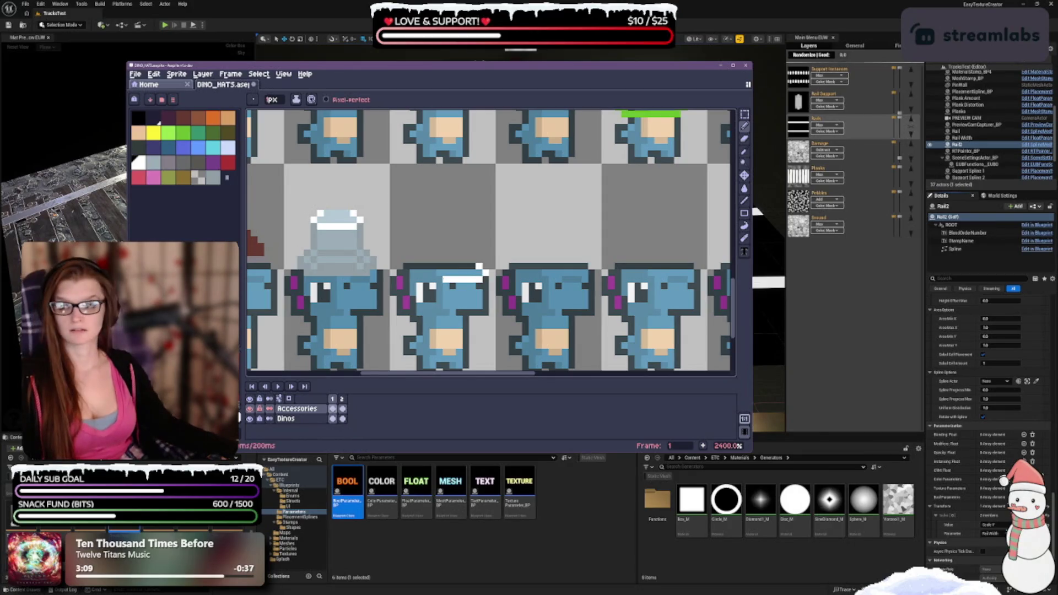
Step: Pencil a white band across the dino's head, raising one pixel at its left end
{"action": "left_click", "coordinate": [433, 280]}
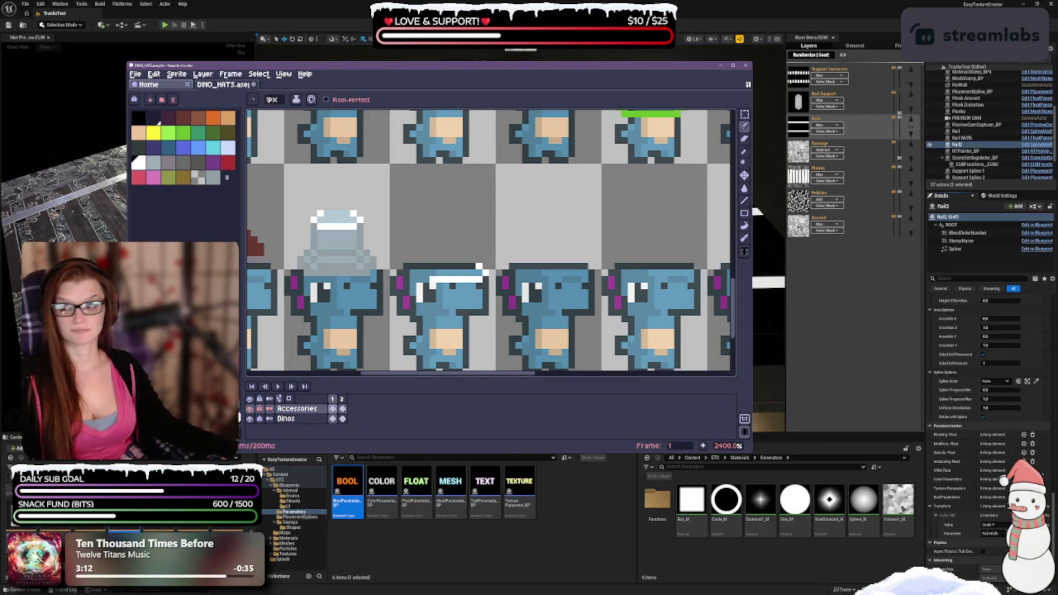
{"action": "left_click", "coordinate": [420, 280]}
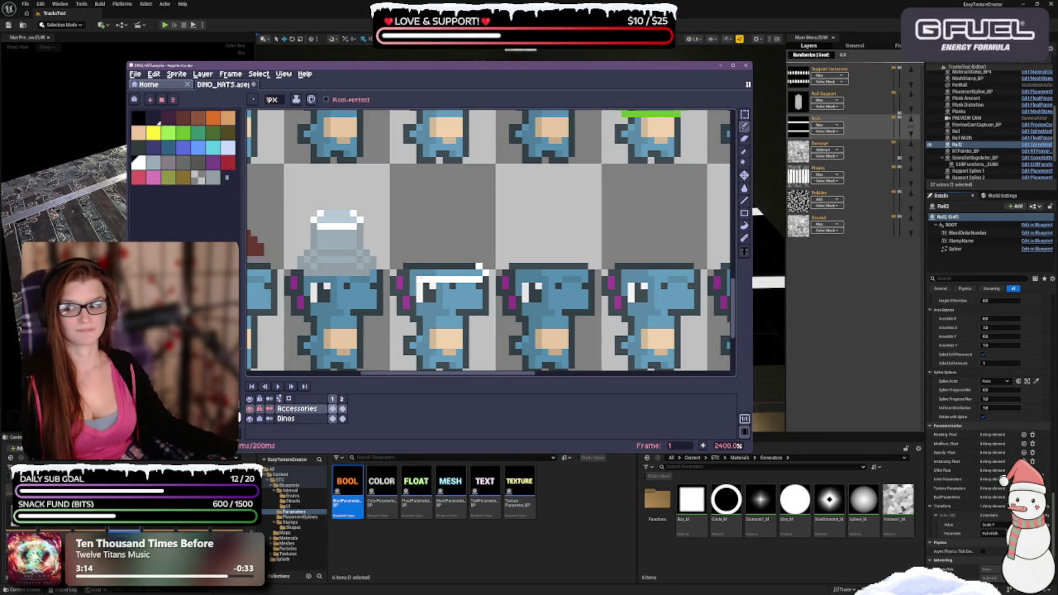
{"action": "left_click", "coordinate": [413, 272]}
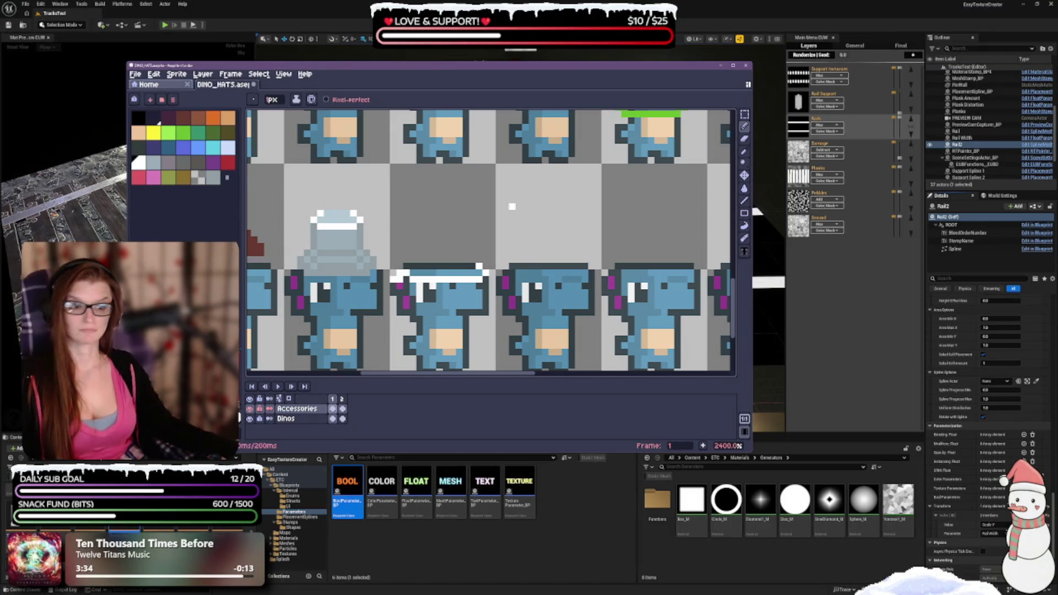
Step: Try a white pixel at the band's right end, then undo the recent band edits
{"action": "key", "text": "v"}
{"action": "key", "text": "ctrl+z"}
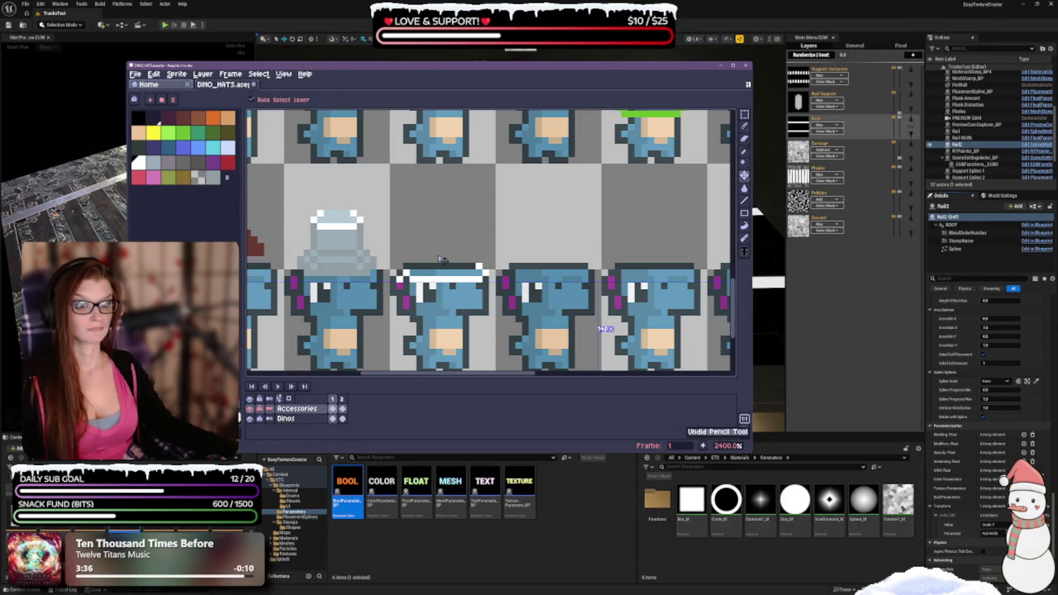
{"action": "key", "text": "b"}
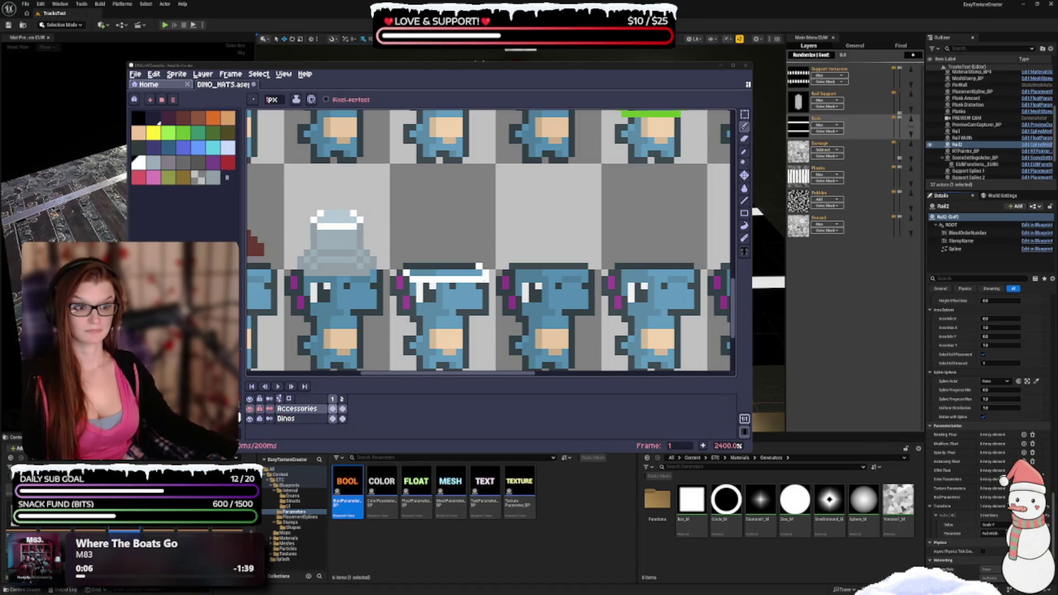
{"action": "left_click", "coordinate": [490, 278]}
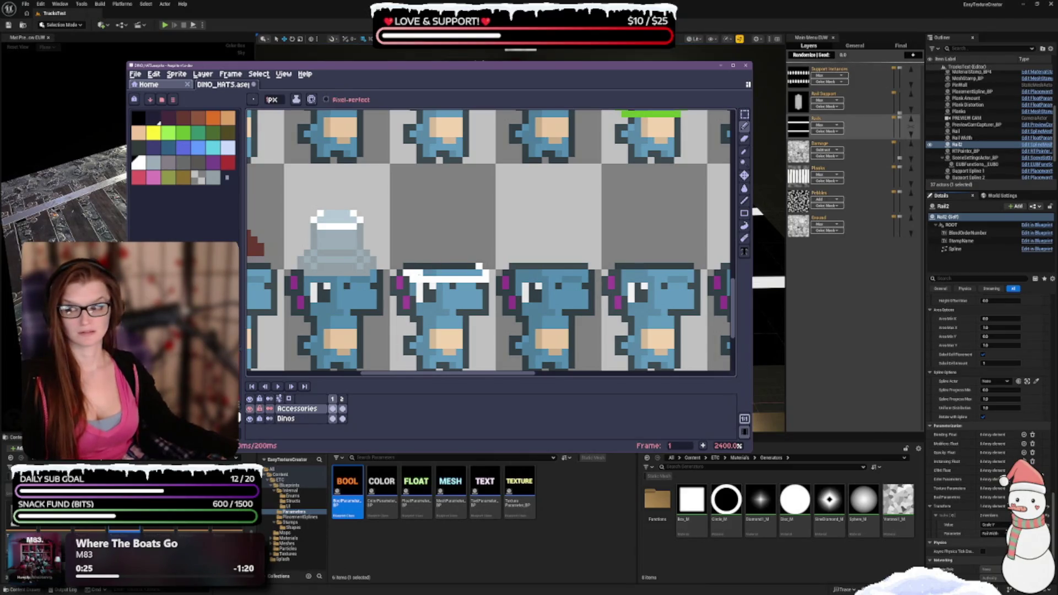
{"action": "key", "text": "ctrl+z"}
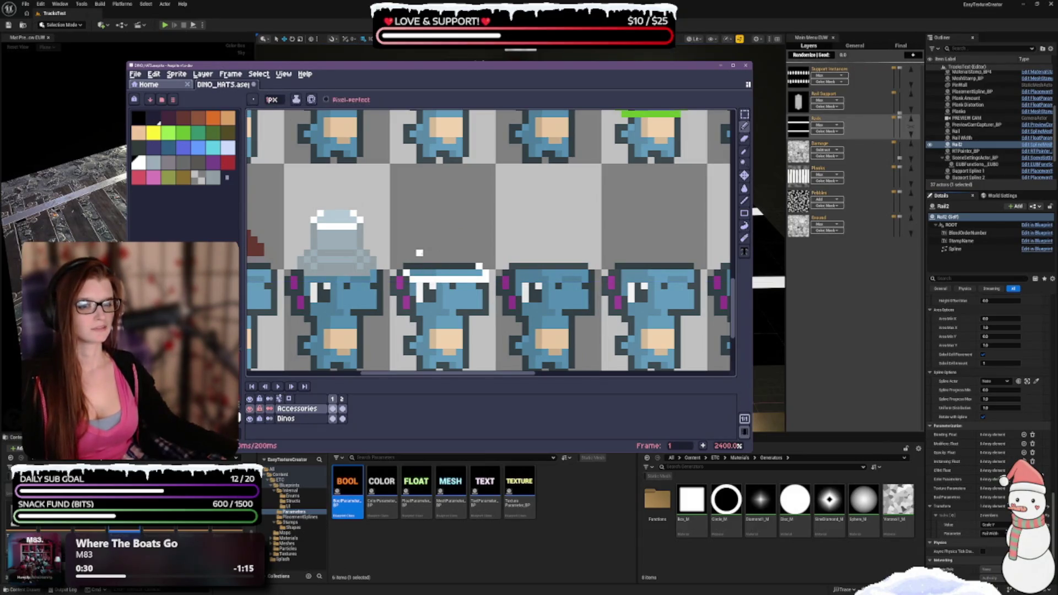
{"action": "key", "text": "ctrl+z"}
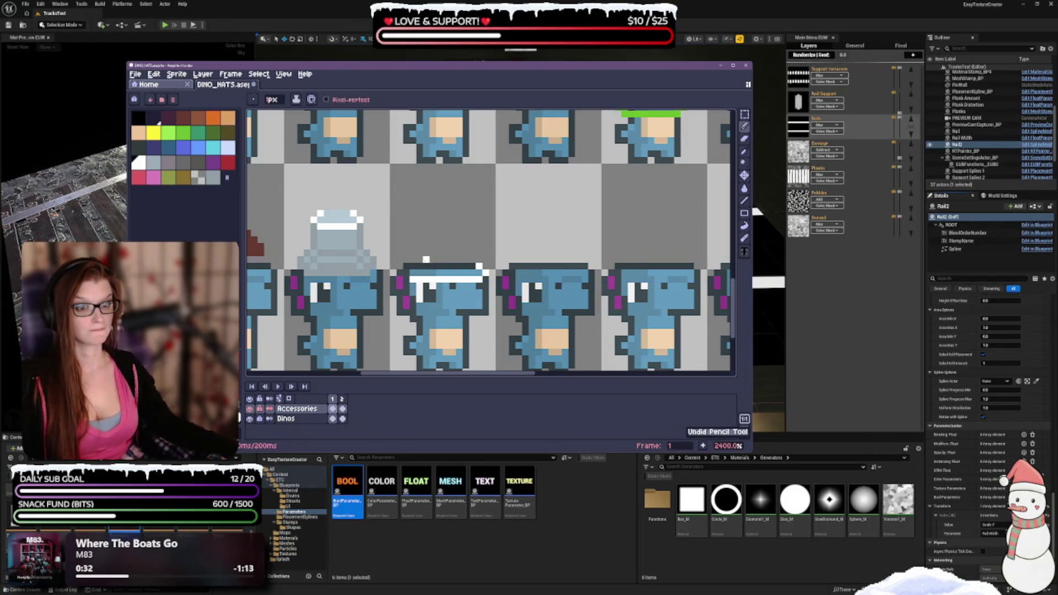
{"action": "key", "text": "ctrl+z"}
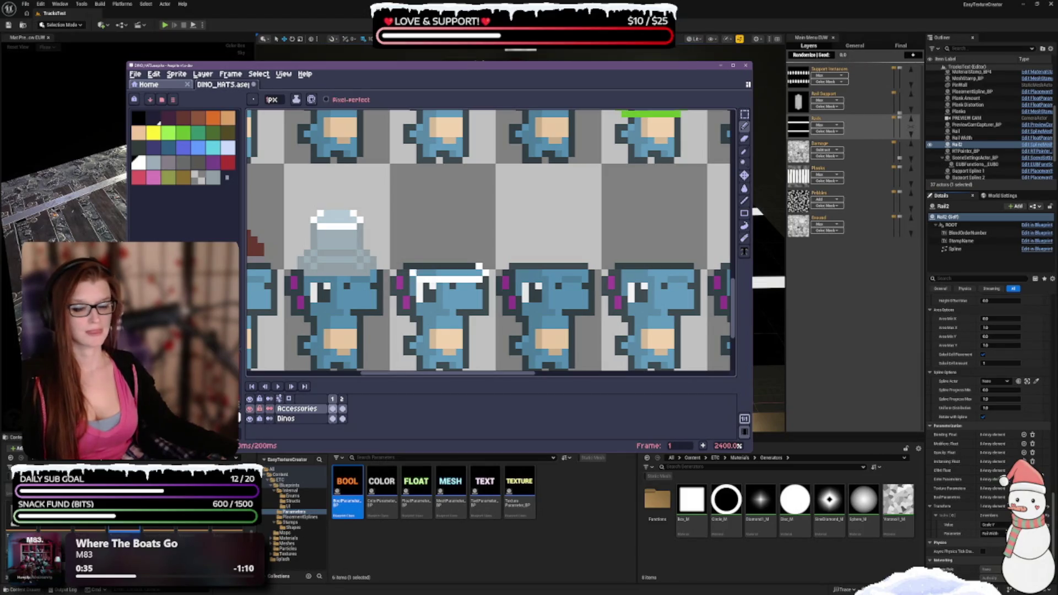
Step: Test white corner pixels and rows along the hat's top edge, undoing the white top row
{"action": "left_click", "coordinate": [420, 267]}
{"action": "key", "text": "ctrl+z"}
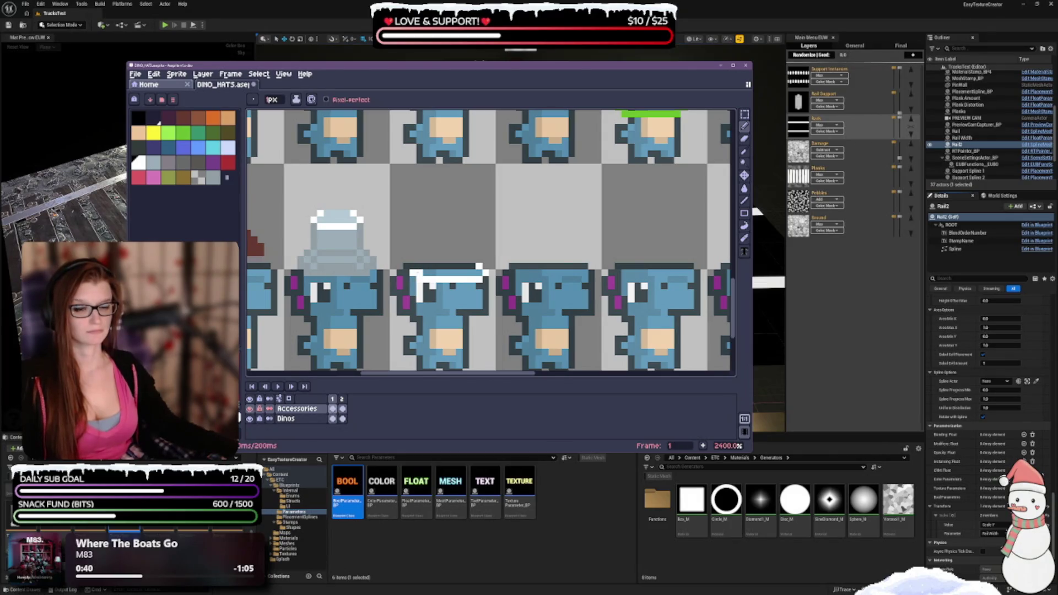
{"action": "left_click", "coordinate": [427, 267]}
{"action": "key", "text": "ctrl+z"}
{"action": "left_click", "coordinate": [426, 267]}
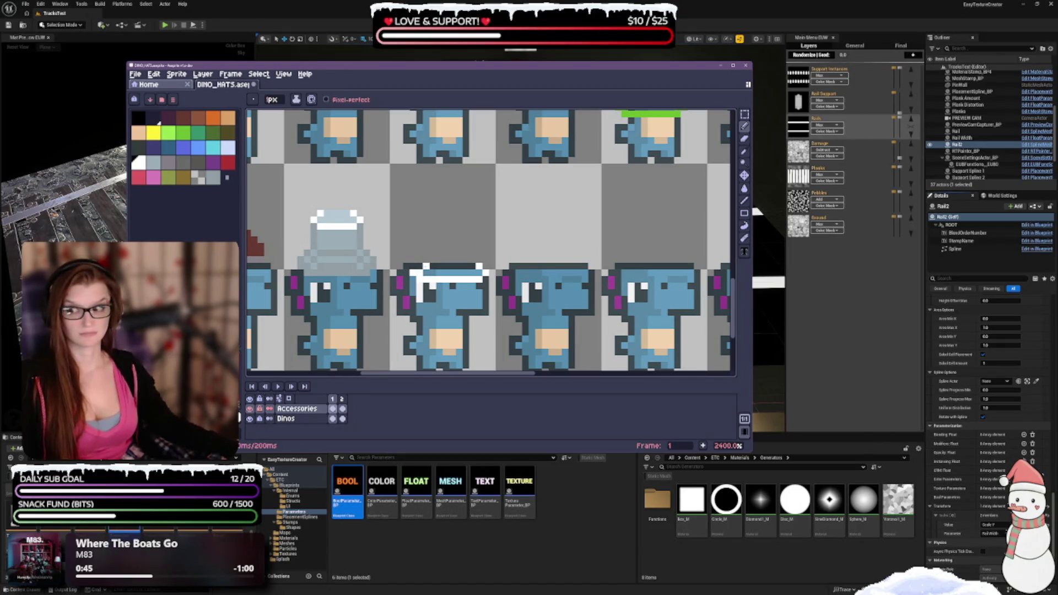
{"action": "left_click_drag", "start_coordinate": [429, 266], "coordinate": [479, 273]}
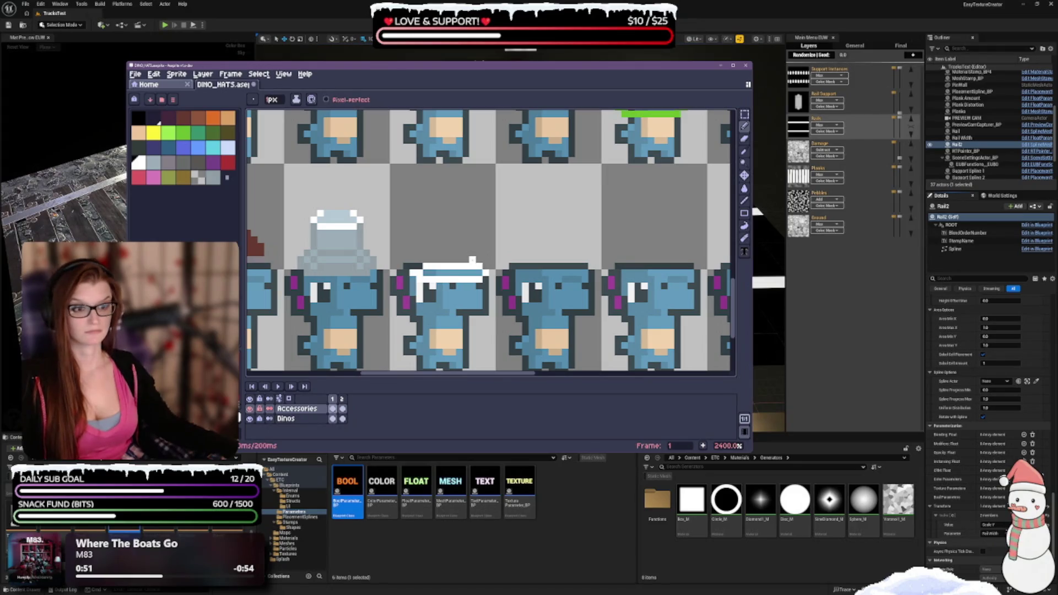
{"action": "left_click_drag", "start_coordinate": [472, 260], "coordinate": [426, 260]}
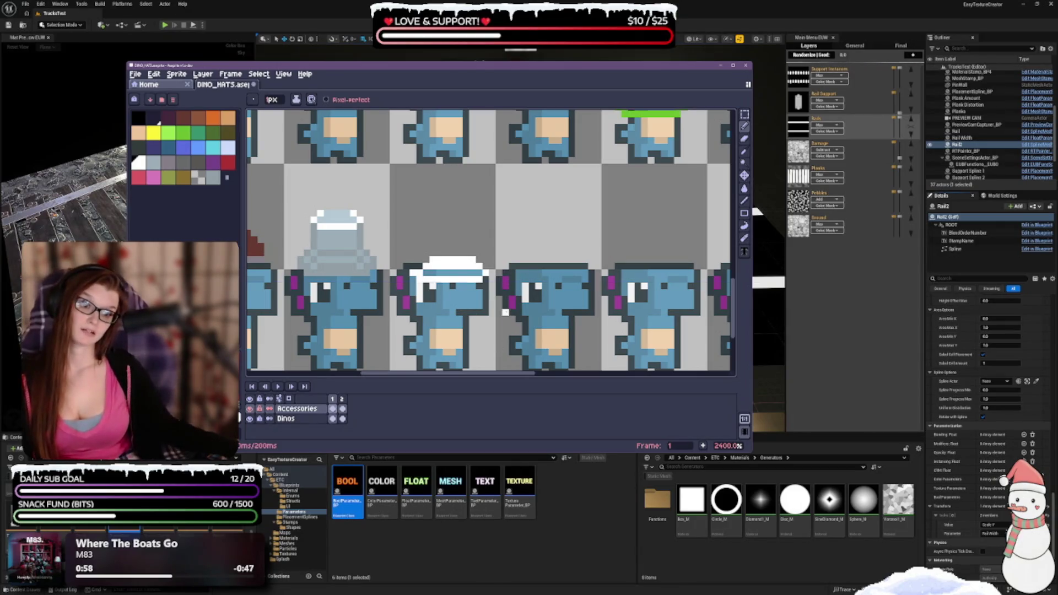
{"action": "key", "text": "ctrl+z"}
Step: Switch between Pencil and Eraser, add a pixel at the headband's end, then undo it
{"action": "key", "text": "v"}
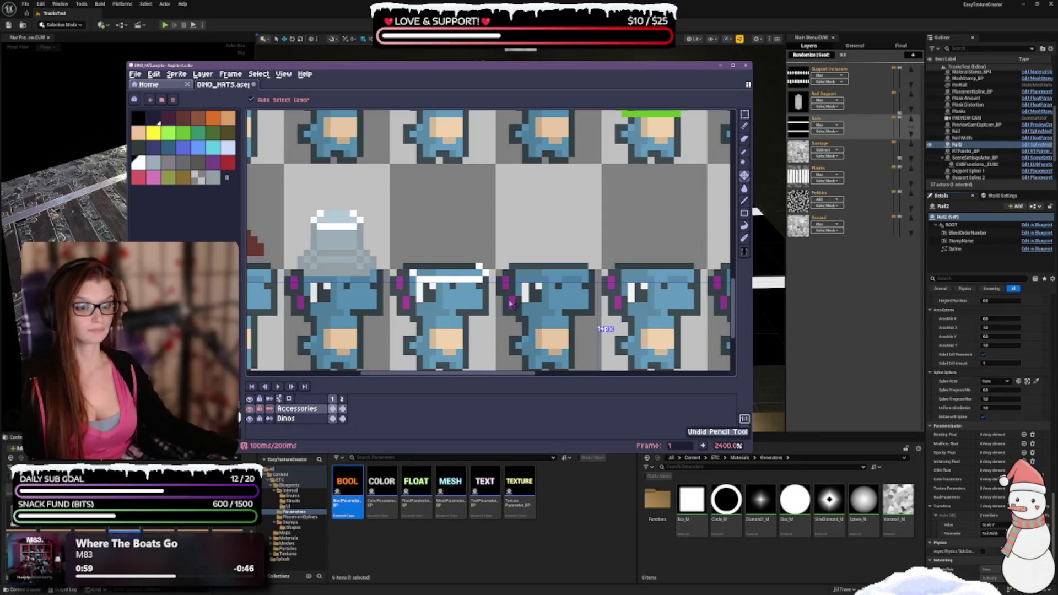
{"action": "key", "text": "b"}
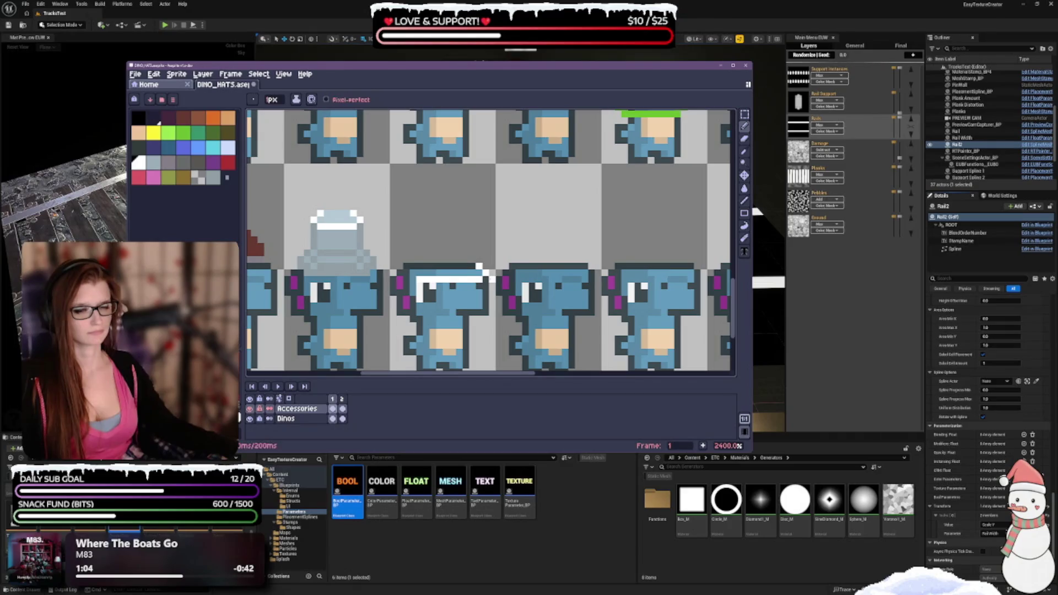
{"action": "key", "text": "v"}
{"action": "key", "text": "ctrl+z"}
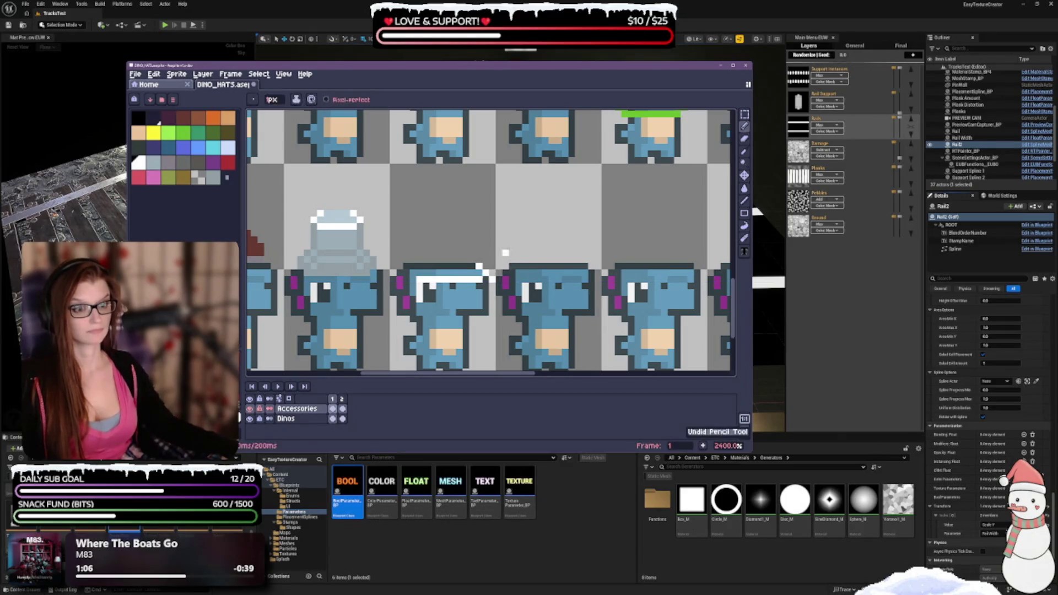
{"action": "key", "text": "b"}
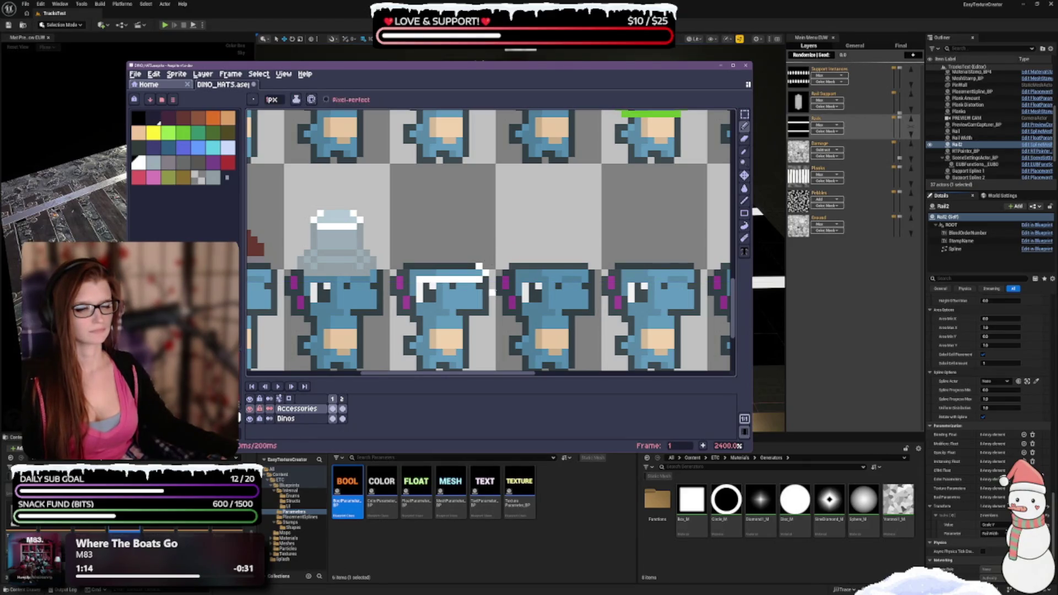
{"action": "key", "text": "e"}
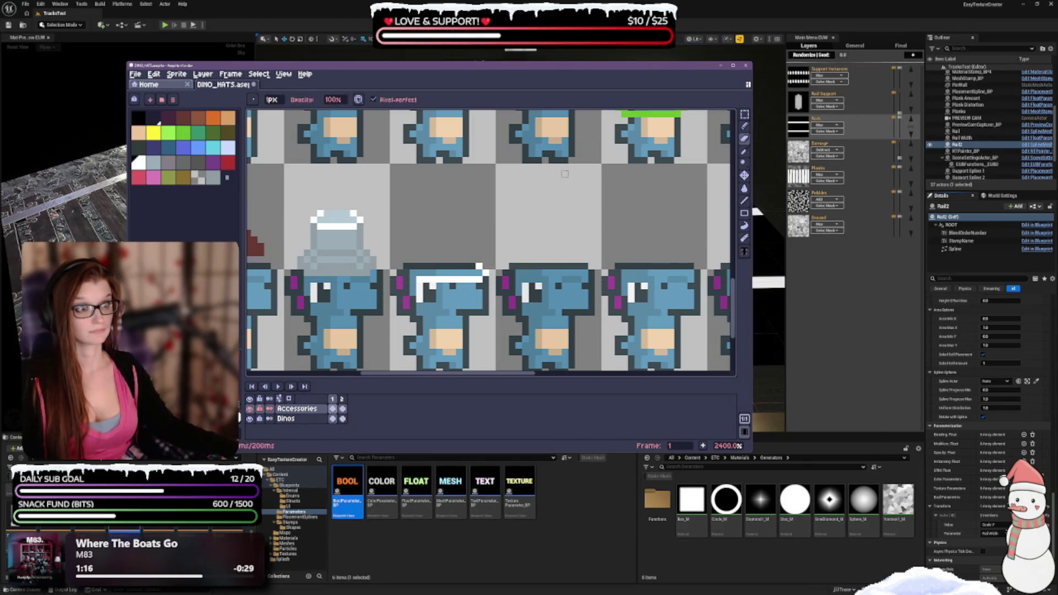
{"action": "left_click", "coordinate": [744, 126]}
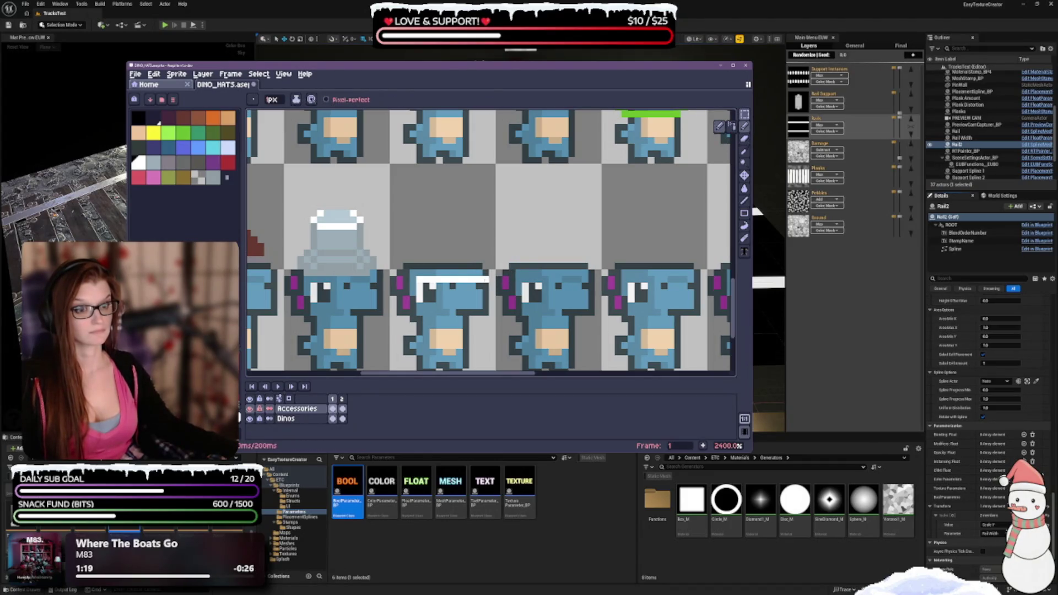
{"action": "left_click", "coordinate": [482, 272]}
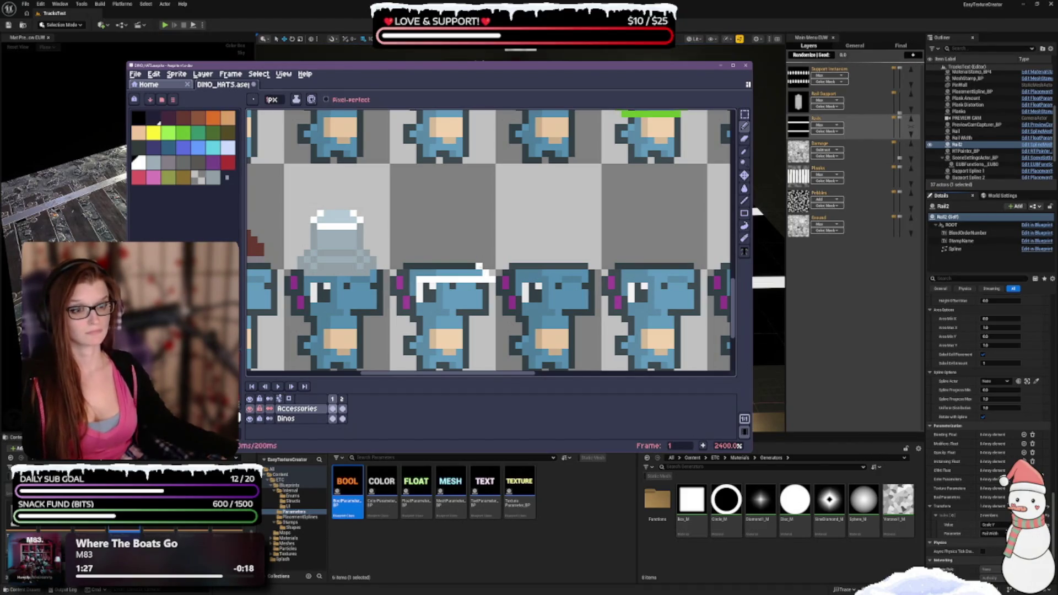
{"action": "key", "text": "ctrl+z"}
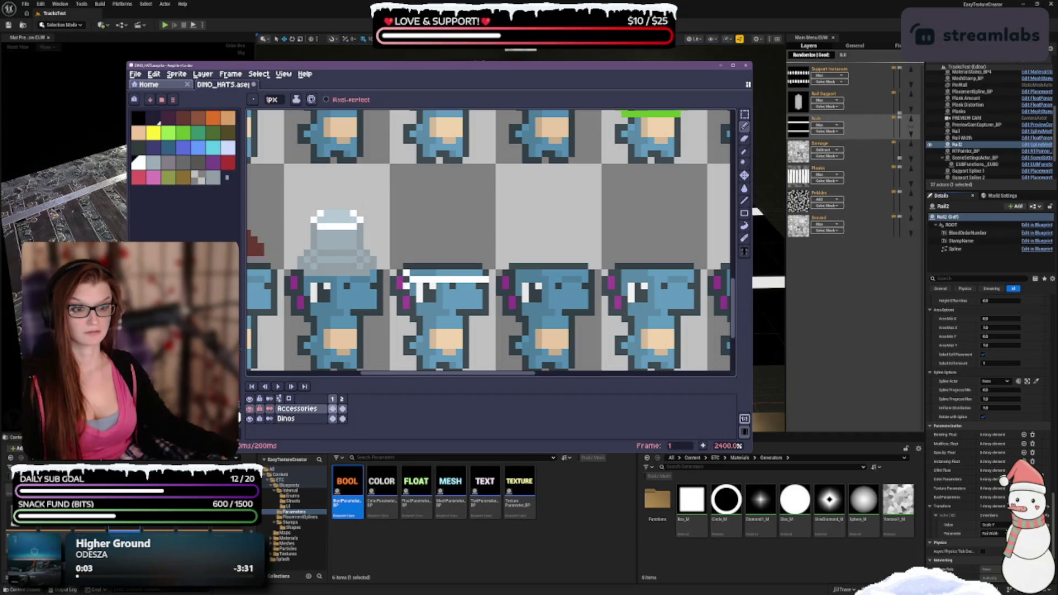
{"action": "key", "text": "v"}
{"action": "key", "text": "ctrl+z"}
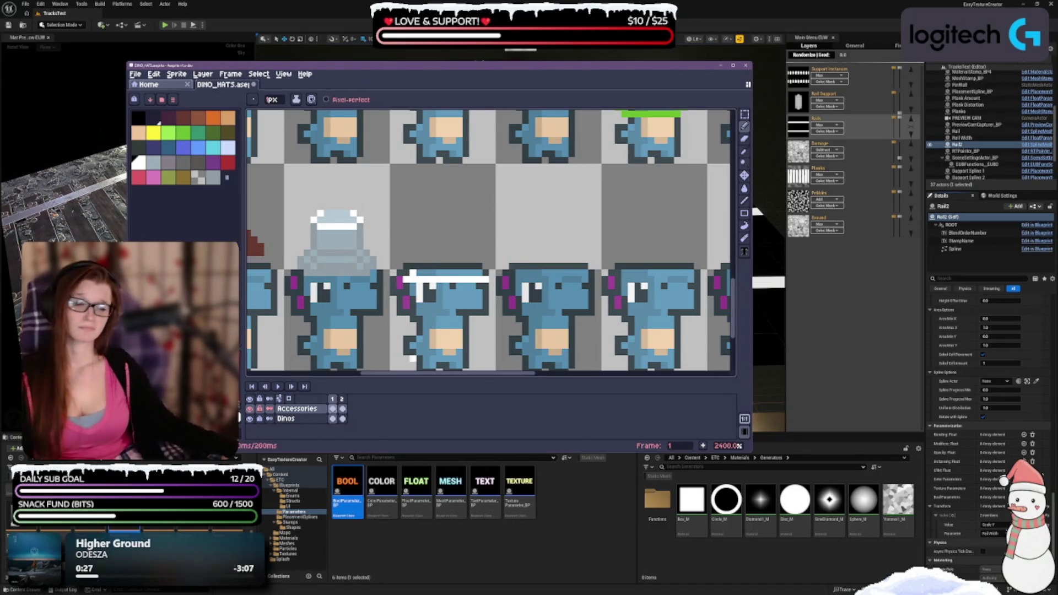
Step: Undo the remaining white headband pixels on the second bottom-row dino
{"action": "key", "text": "v"}
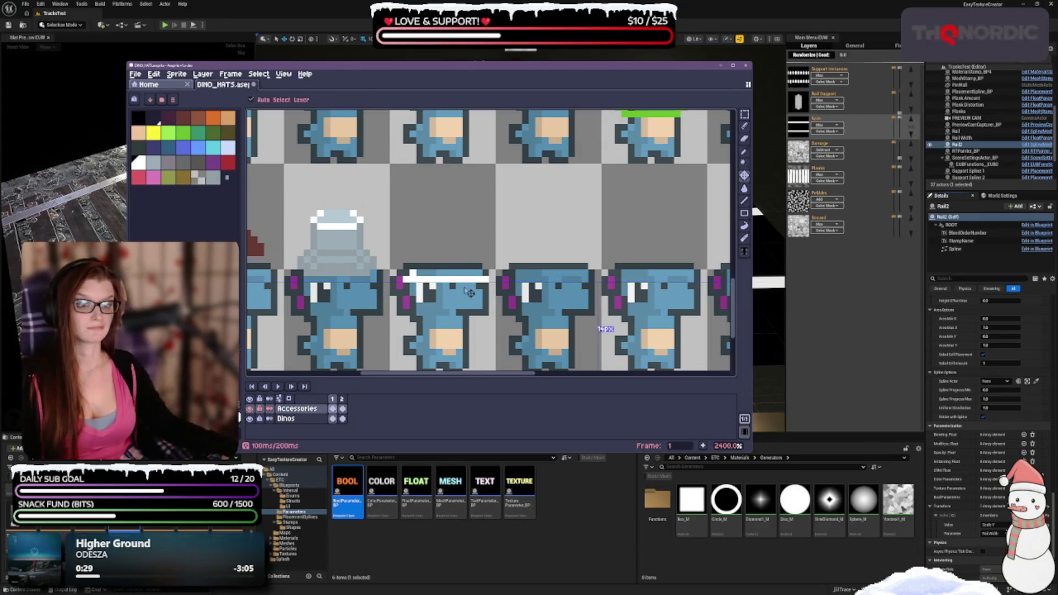
{"action": "key", "text": "ctrl+z"}
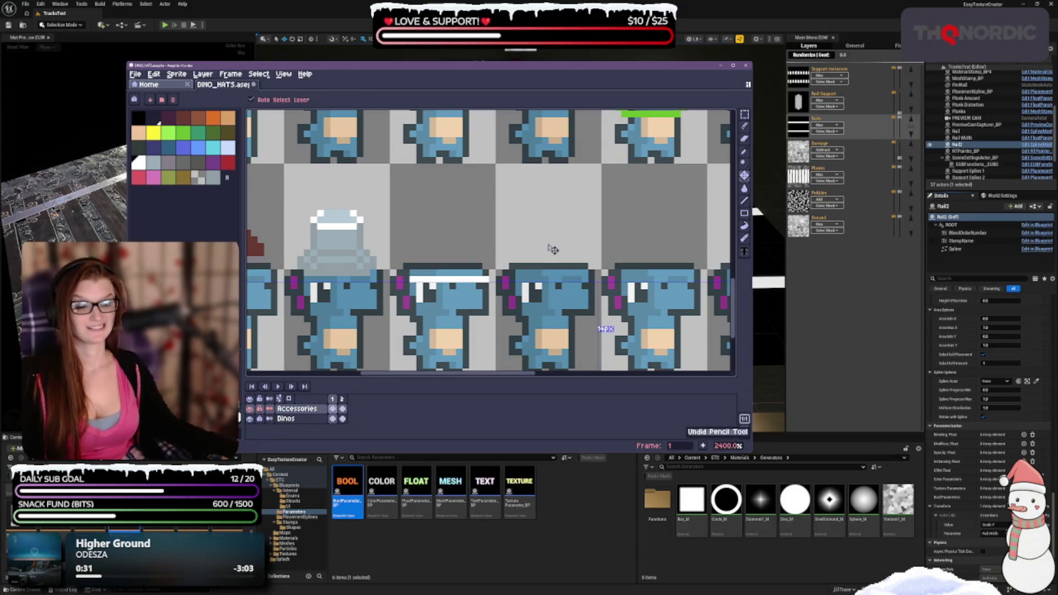
{"action": "key", "text": "ctrl+z"}
{"action": "key", "text": "ctrl+z"}
{"action": "key", "text": "ctrl+z"}
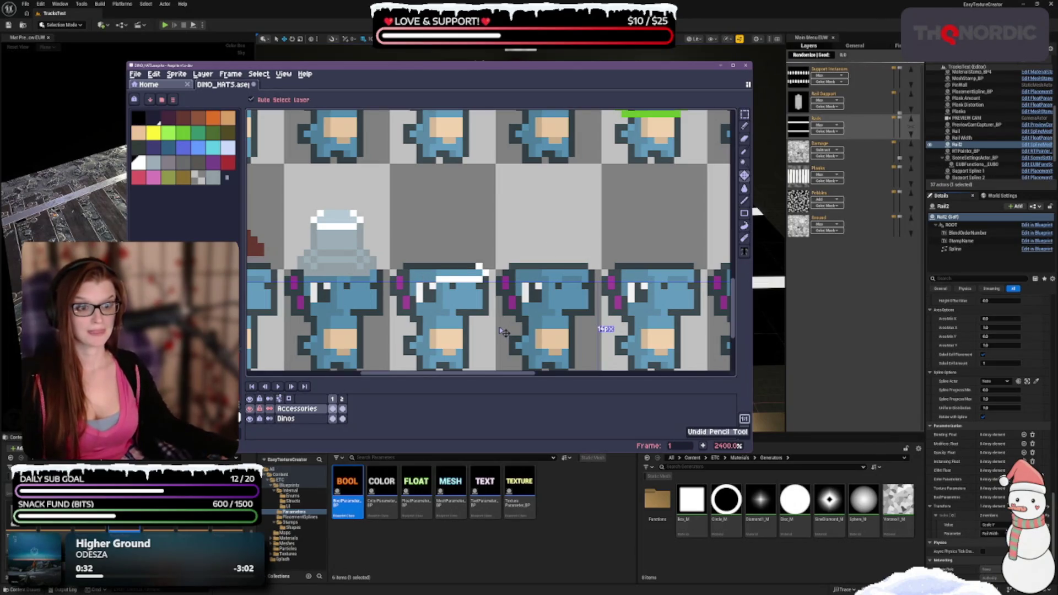
{"action": "key", "text": "ctrl+z"}
{"action": "key", "text": "ctrl+z"}
{"action": "key", "text": "ctrl+z"}
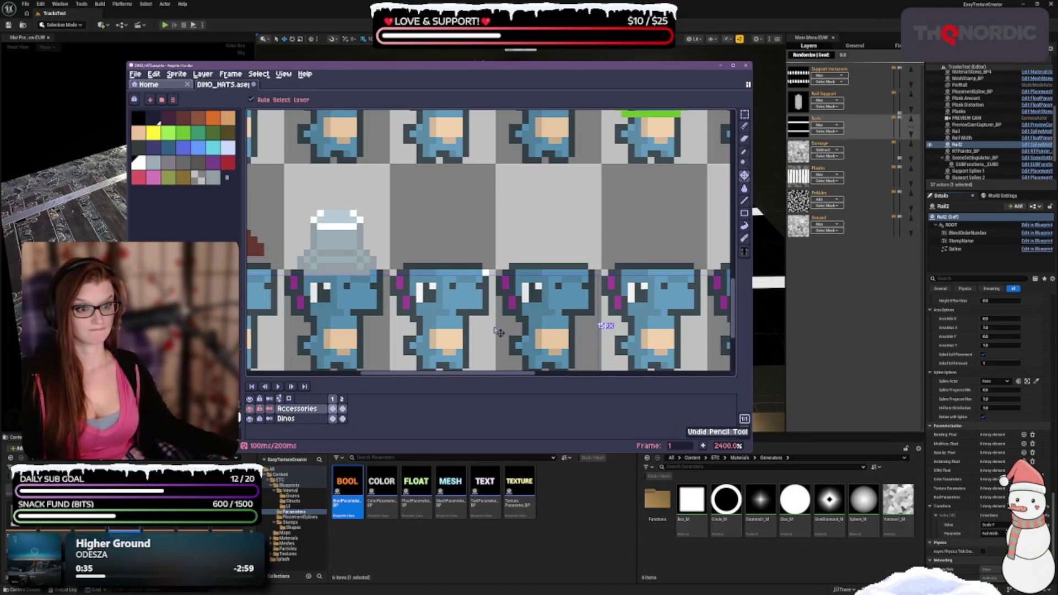
Step: Zoom out to check the whole hat sheet, then zoom back in on the bottom row
{"action": "key", "text": "b"}
{"action": "scroll", "coordinate": [496, 335], "scroll_direction": "down", "scroll_amount": 3}
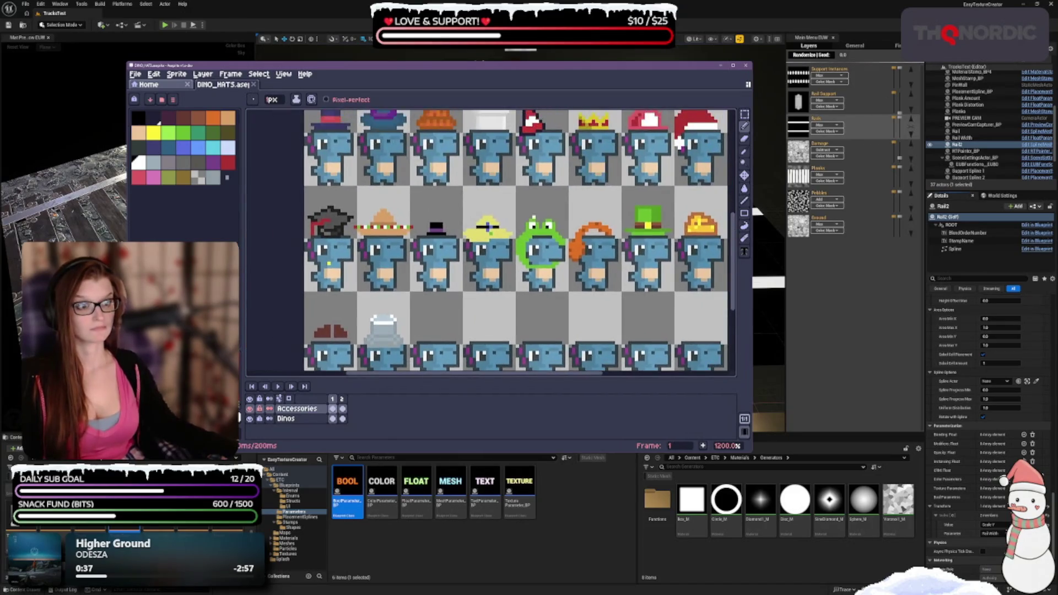
{"action": "left_click_drag", "start_coordinate": [538, 307], "coordinate": [532, 349]}
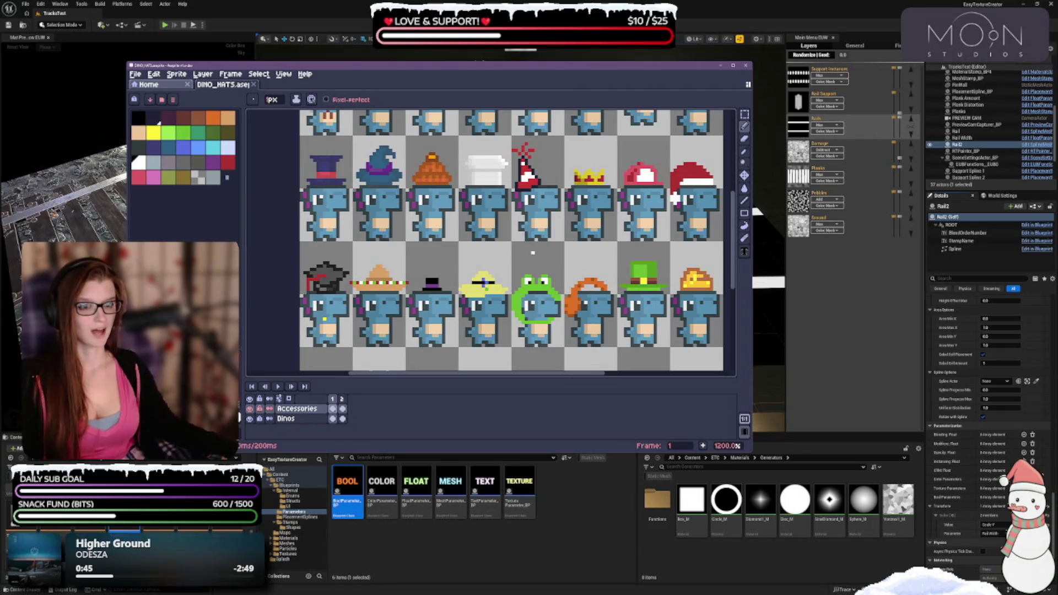
{"action": "scroll", "coordinate": [484, 282], "scroll_direction": "up", "scroll_amount": 3}
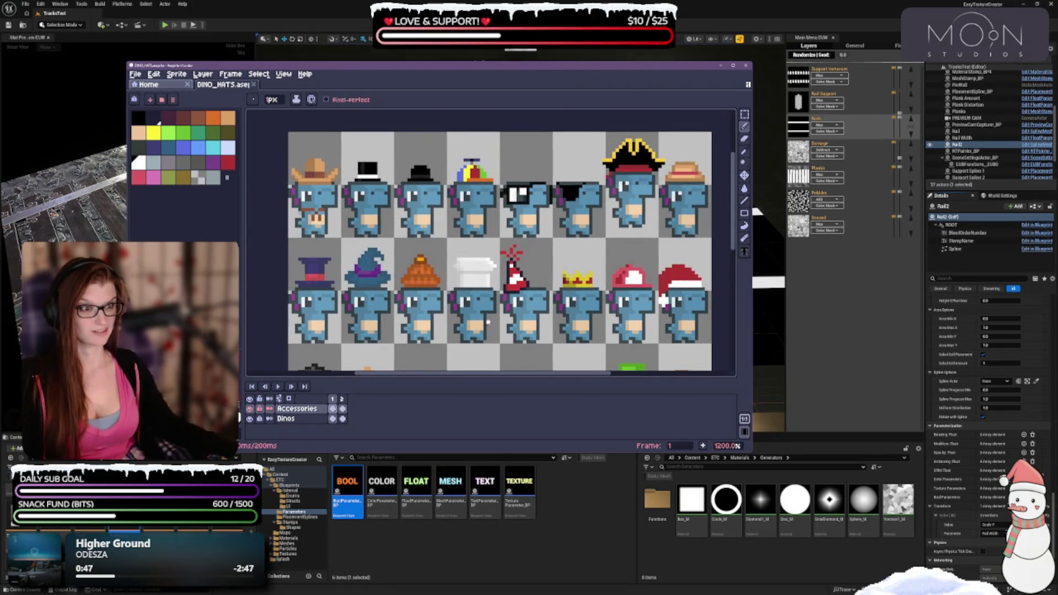
{"action": "scroll", "coordinate": [489, 323], "scroll_direction": "down", "scroll_amount": 3}
{"action": "scroll", "coordinate": [492, 229], "scroll_direction": "up", "scroll_amount": 3}
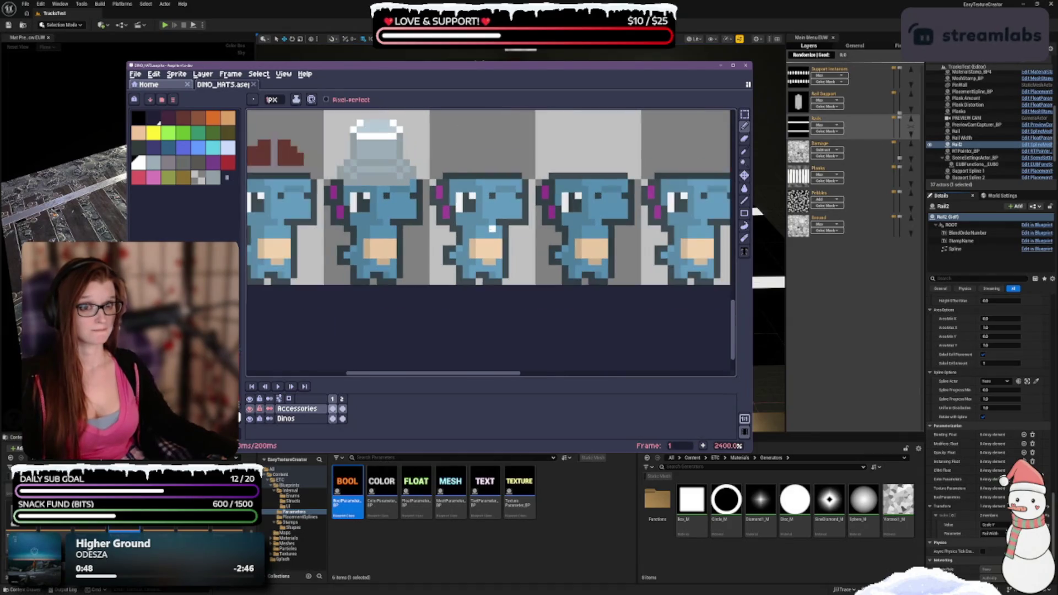
{"action": "scroll", "coordinate": [493, 229], "scroll_direction": "up", "scroll_amount": 2}
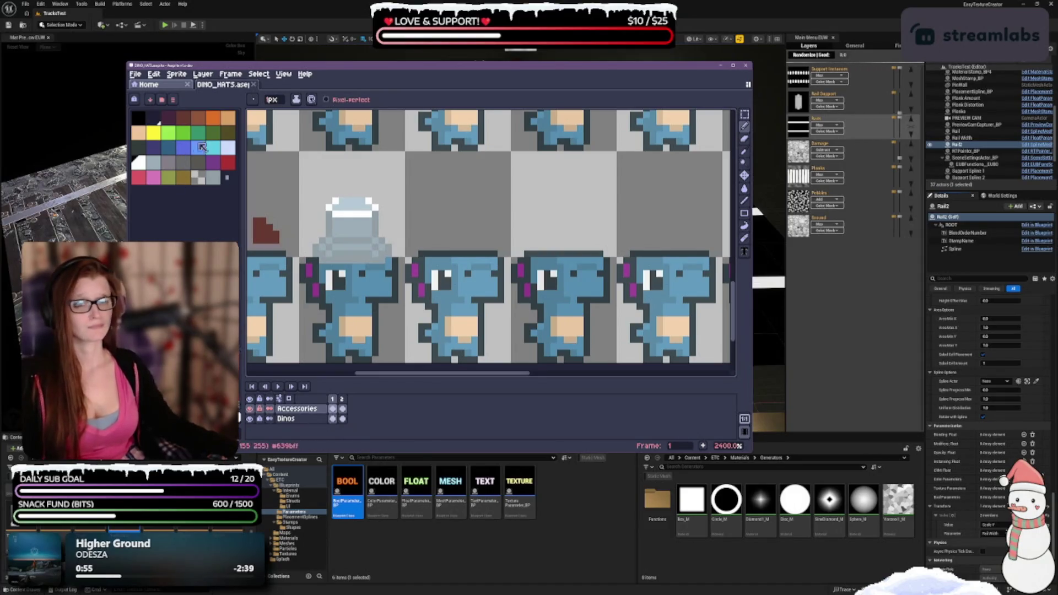
Step: Paint a green cap band several rows thick across the dino's head
{"action": "left_click", "coordinate": [183, 133]}
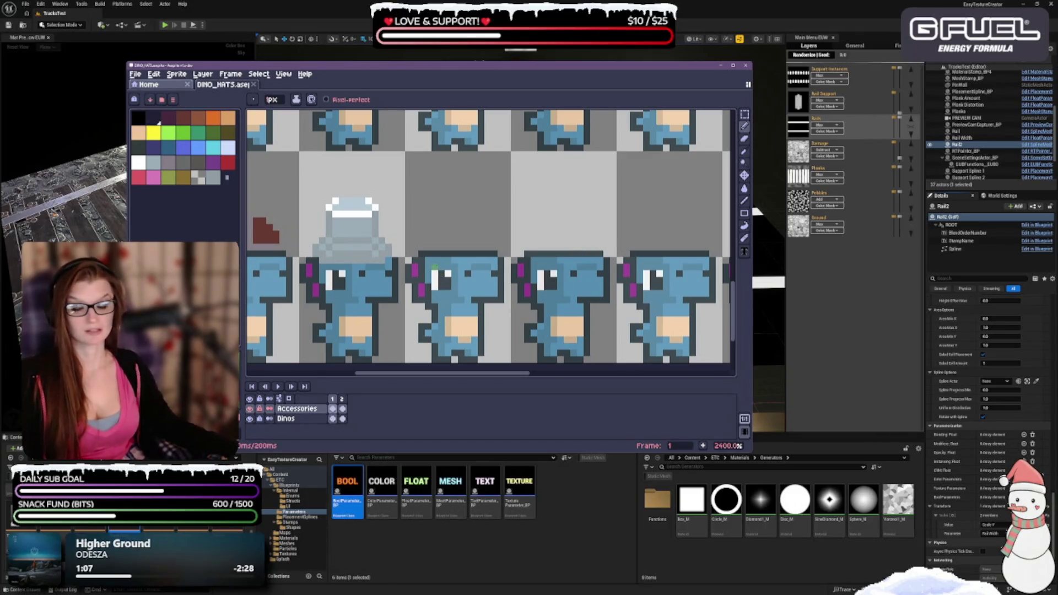
{"action": "left_click_drag", "start_coordinate": [435, 267], "coordinate": [496, 268]}
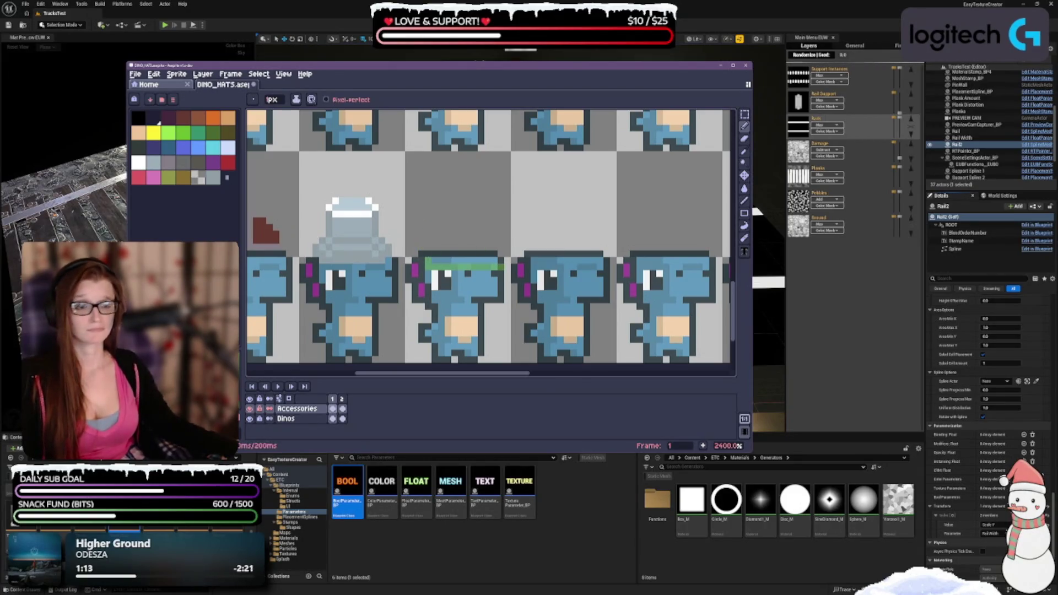
{"action": "left_click", "coordinate": [432, 260]}
{"action": "left_click", "coordinate": [445, 260]}
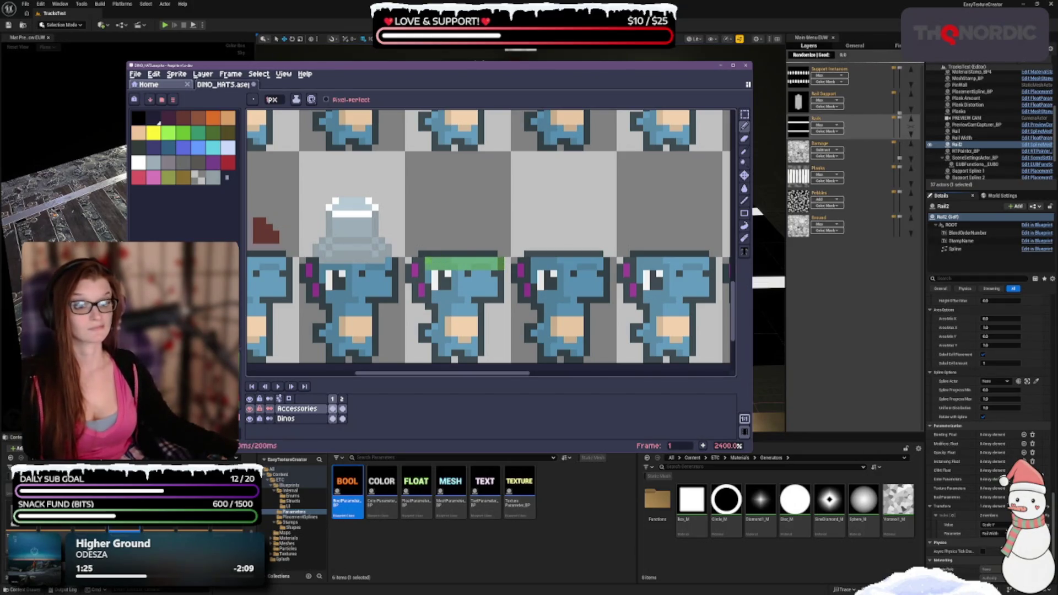
{"action": "left_click_drag", "start_coordinate": [429, 254], "coordinate": [483, 253]}
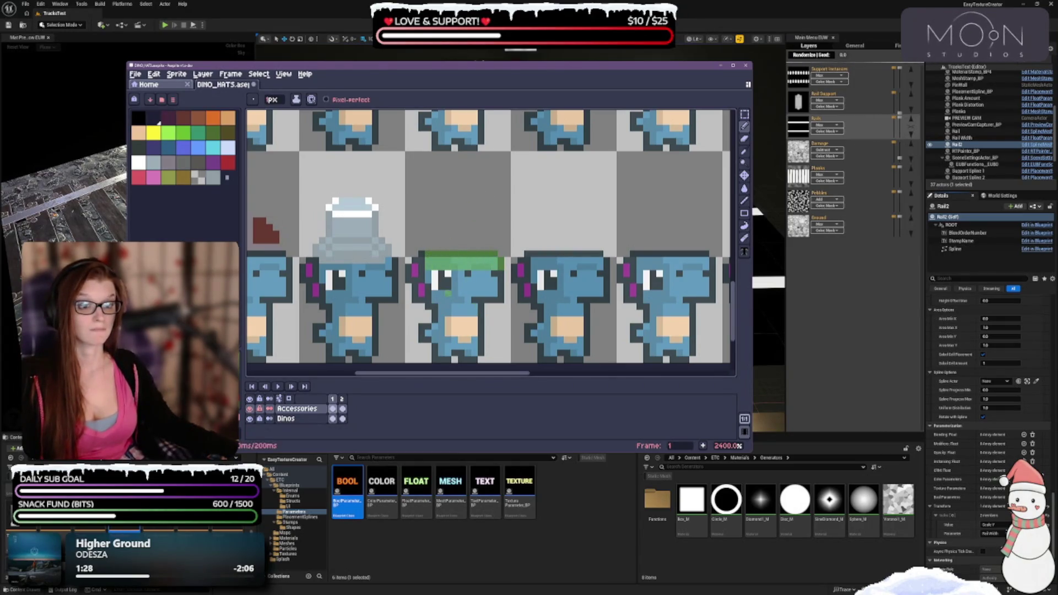
{"action": "left_click_drag", "start_coordinate": [435, 273], "coordinate": [501, 273]}
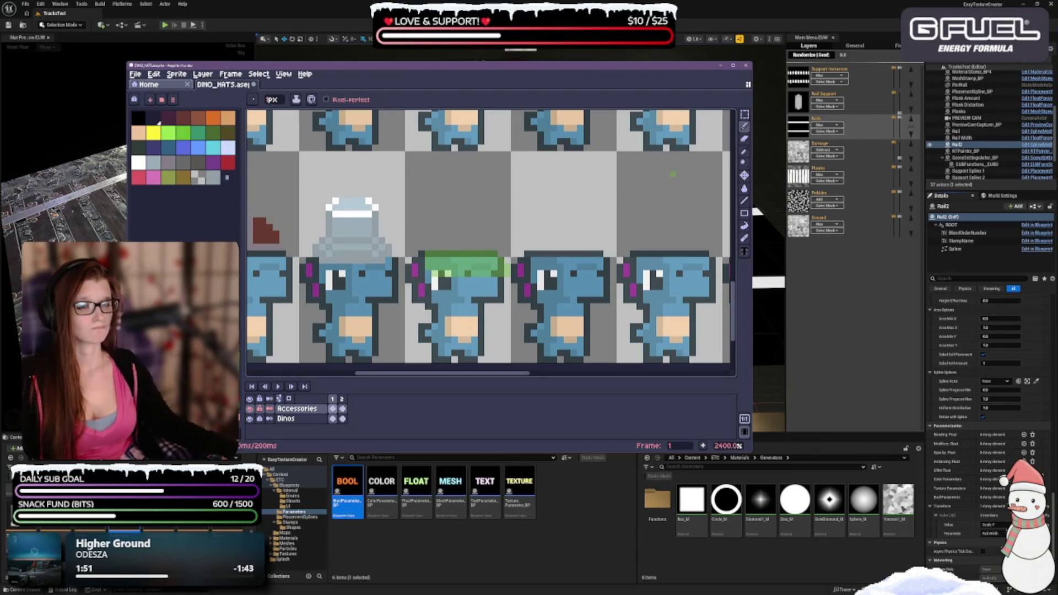
Step: Erase the cap's top green row, add the green to the palette, and redraw that row
{"action": "key", "text": "e"}
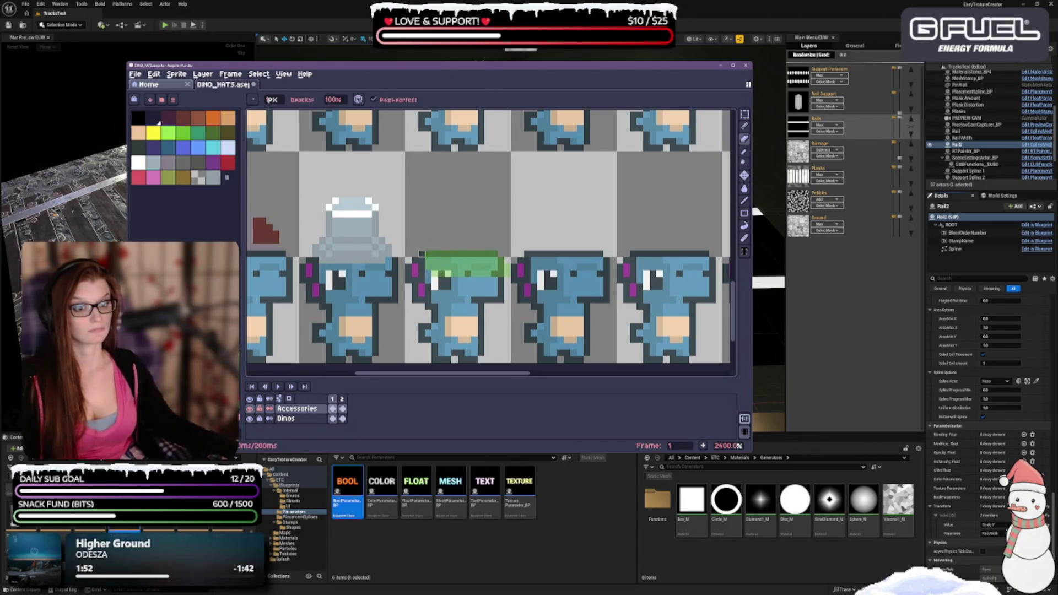
{"action": "left_click_drag", "start_coordinate": [428, 254], "coordinate": [488, 254]}
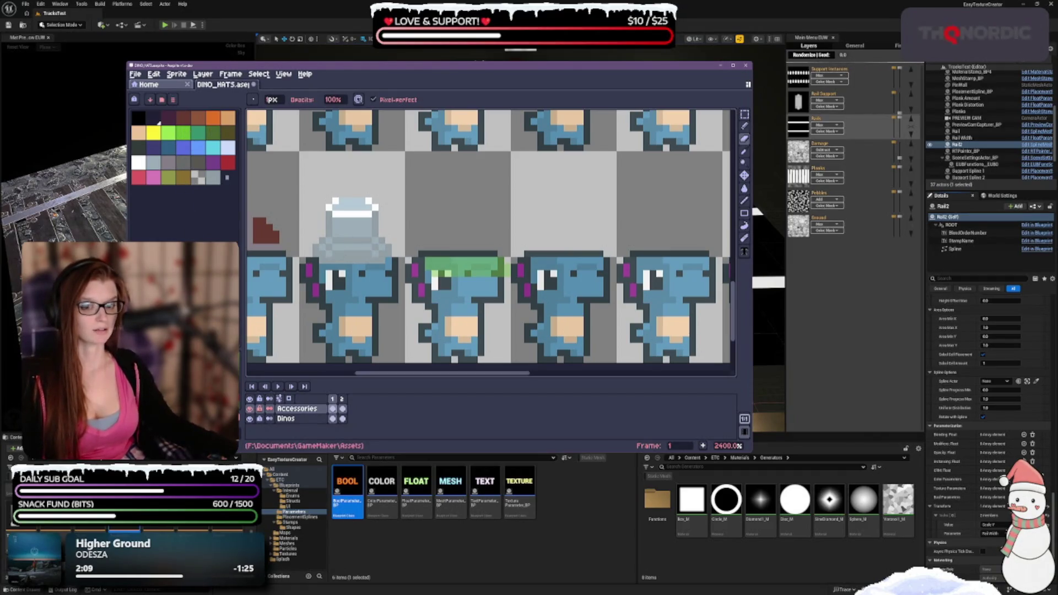
{"action": "left_click", "coordinate": [228, 178]}
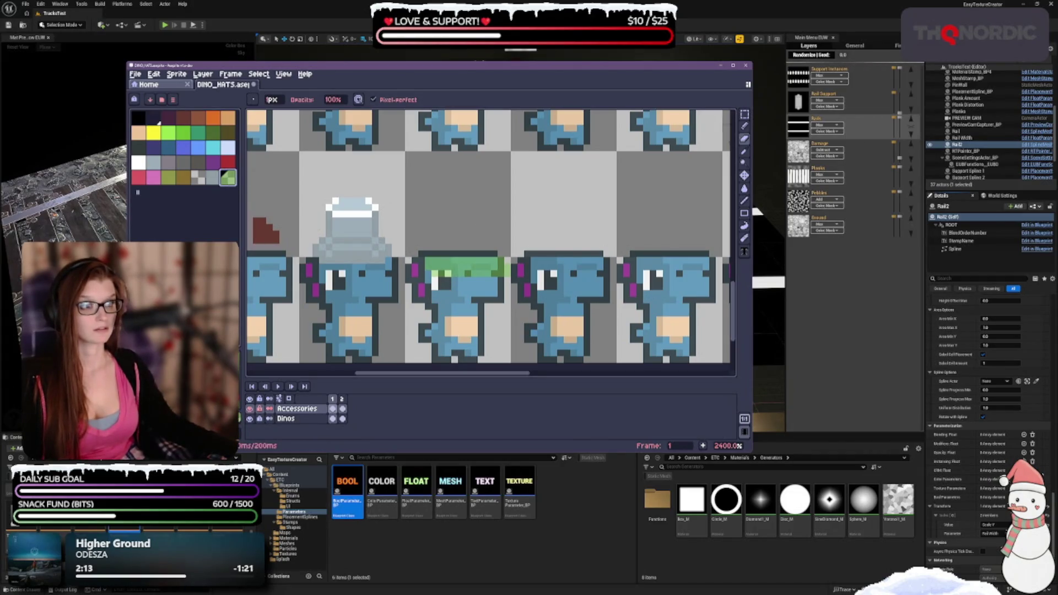
{"action": "left_click", "coordinate": [746, 127]}
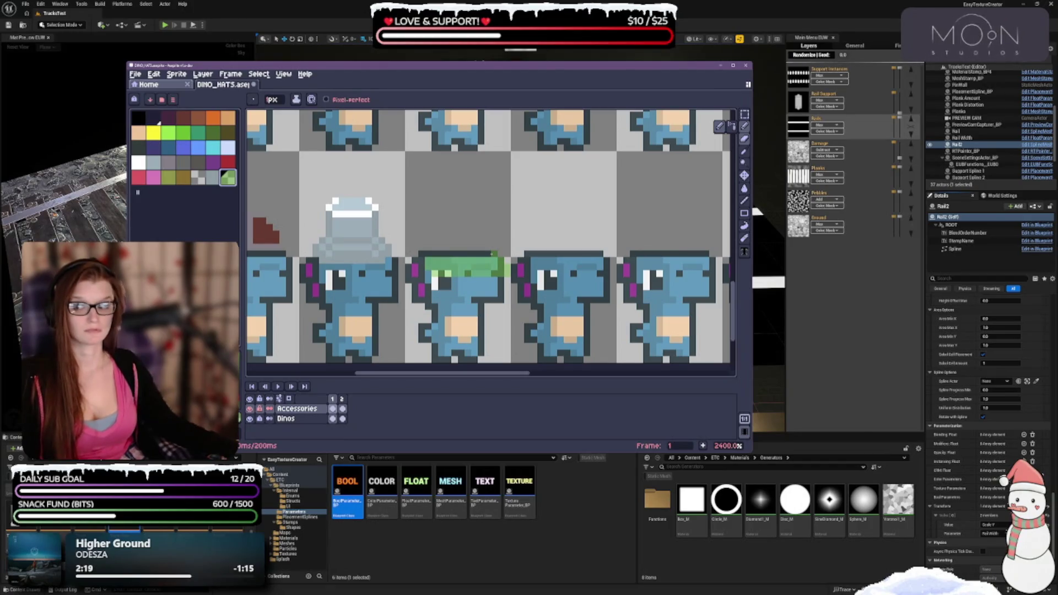
{"action": "left_click_drag", "start_coordinate": [490, 254], "coordinate": [446, 254]}
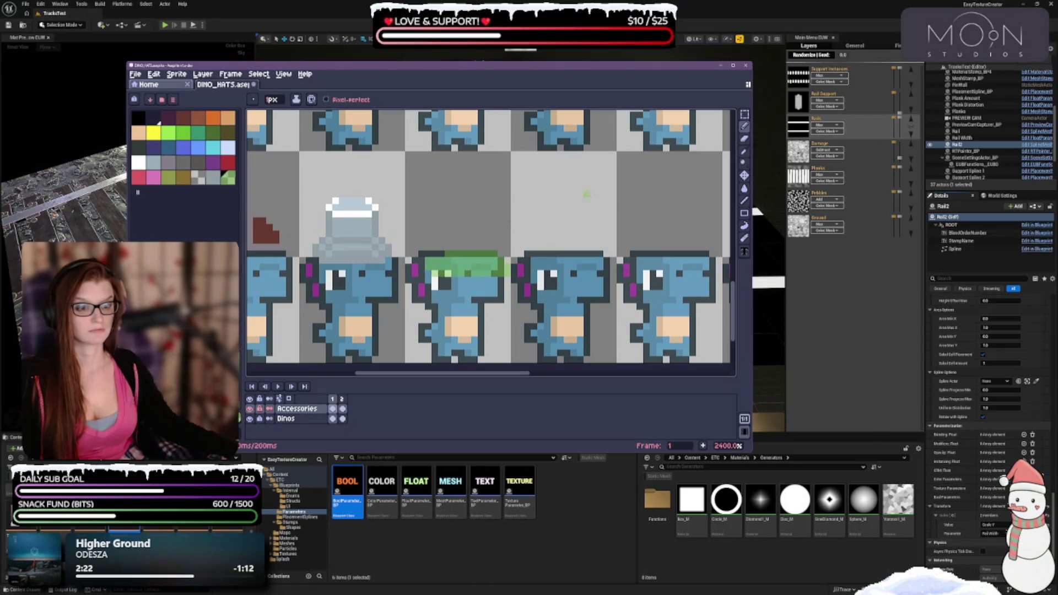
Step: Paint a white highlight along the green cap's top edge, undoing the last stroke
{"action": "left_click", "coordinate": [139, 162]}
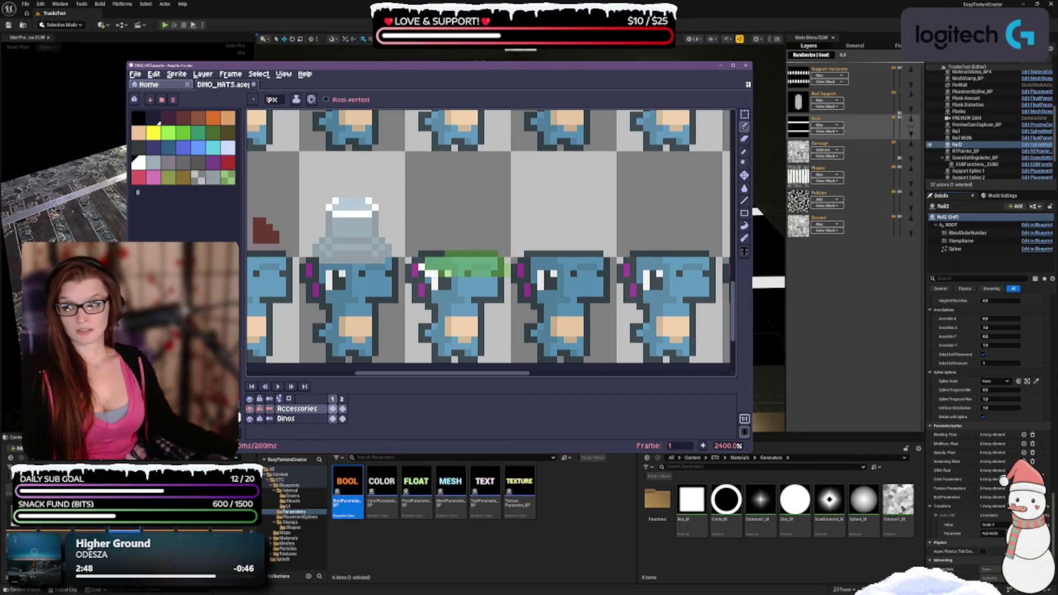
{"action": "left_click_drag", "start_coordinate": [439, 273], "coordinate": [503, 273]}
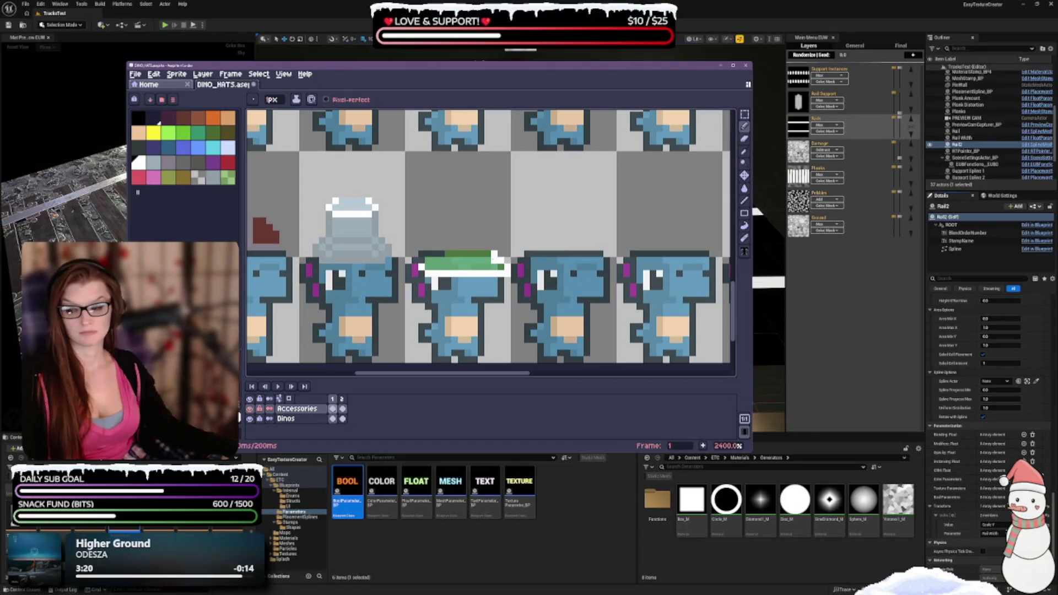
{"action": "left_click_drag", "start_coordinate": [491, 255], "coordinate": [448, 260]}
{"action": "left_click", "coordinate": [443, 259]}
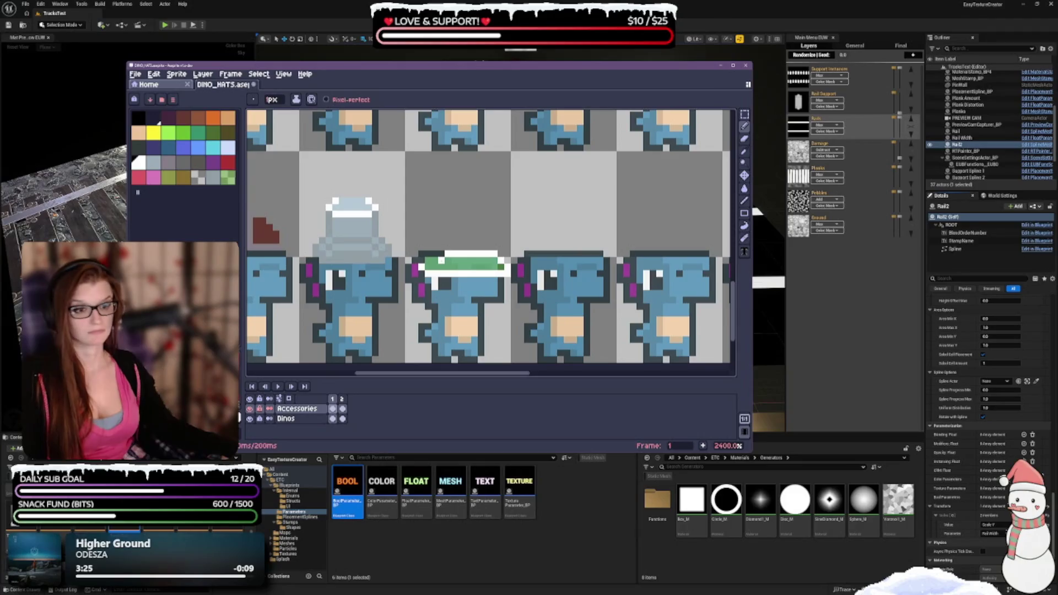
{"action": "left_click", "coordinate": [455, 268]}
{"action": "mouse_move", "coordinate": [458, 265]}
{"action": "left_mouse_down"}
{"action": "mouse_move", "coordinate": [445, 259]}
{"action": "mouse_move", "coordinate": [490, 261]}
{"action": "left_mouse_up"}
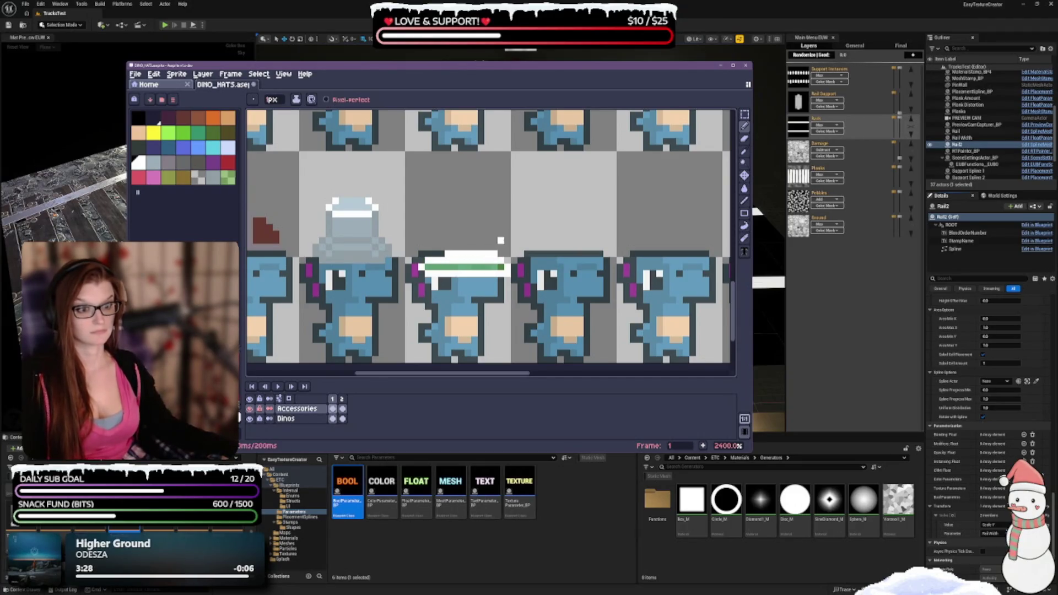
{"action": "key", "text": "ctrl+z"}
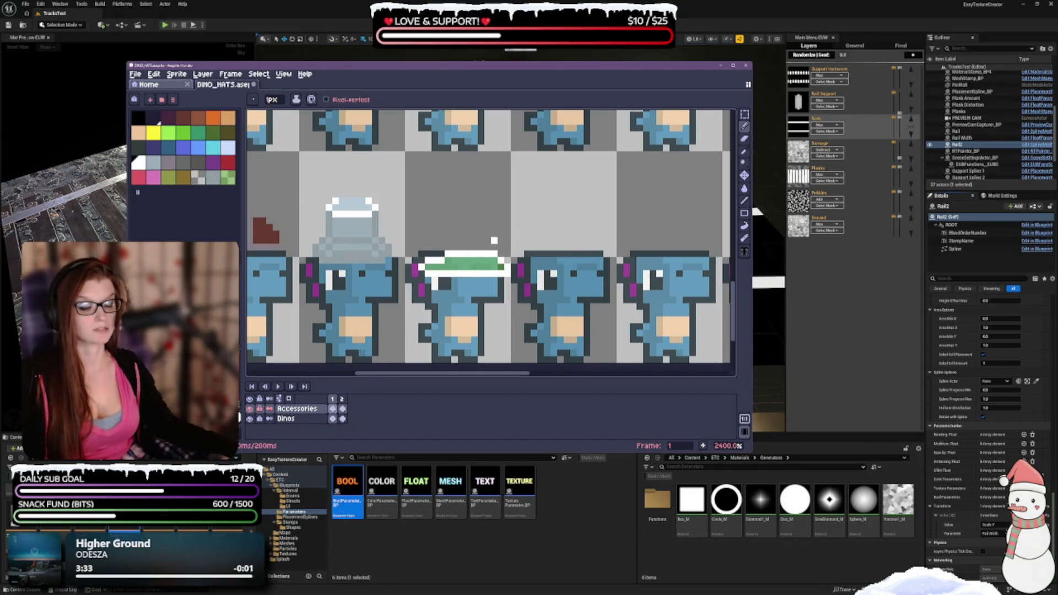
{"action": "scroll", "coordinate": [507, 288], "scroll_direction": "down", "scroll_amount": 3}
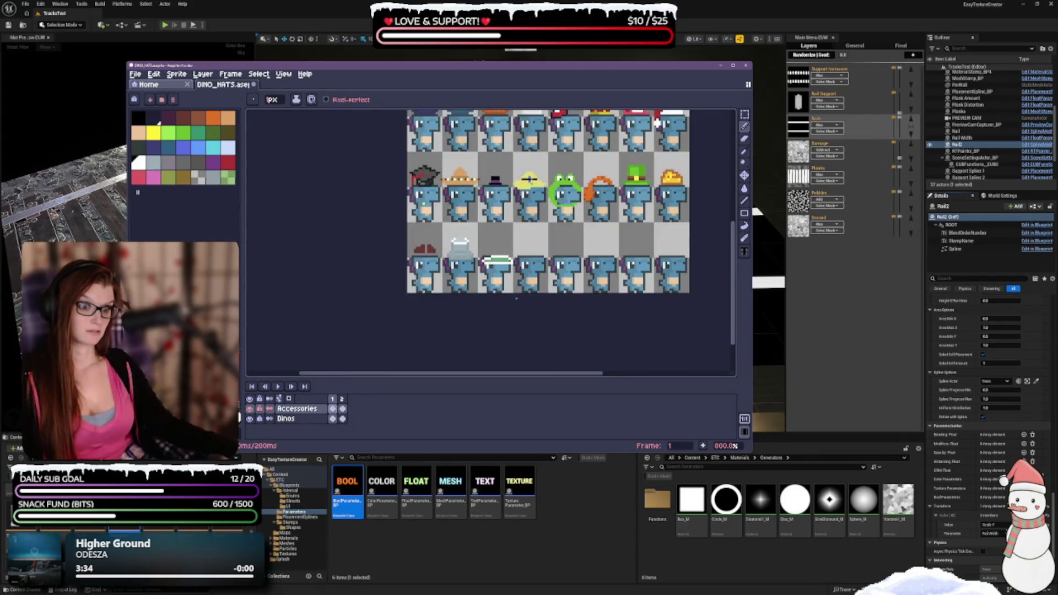
{"action": "scroll", "coordinate": [515, 289], "scroll_direction": "up", "scroll_amount": 1}
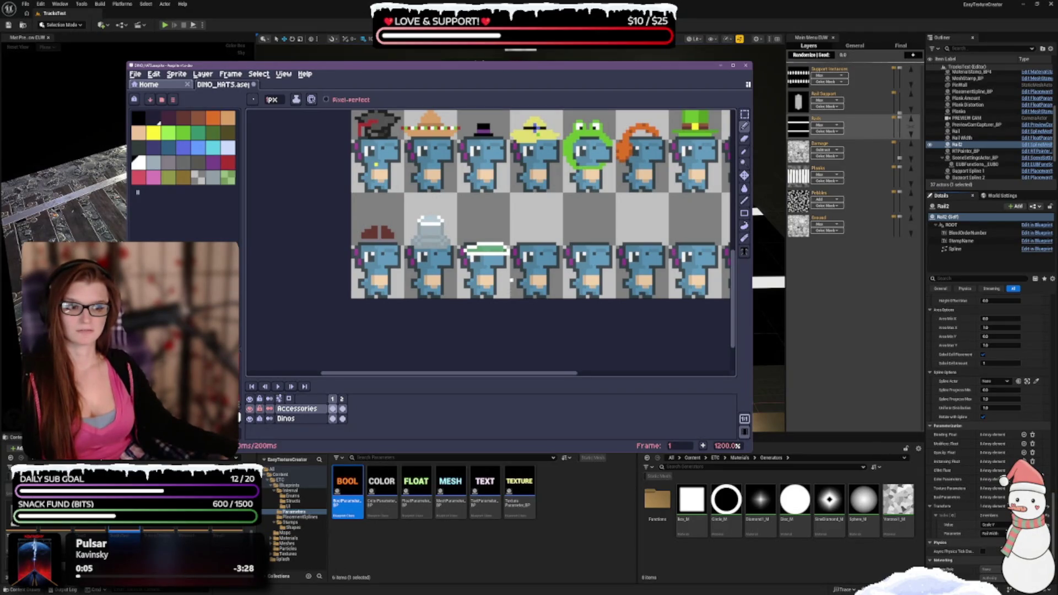
{"action": "scroll", "coordinate": [511, 280], "scroll_direction": "up", "scroll_amount": 1}
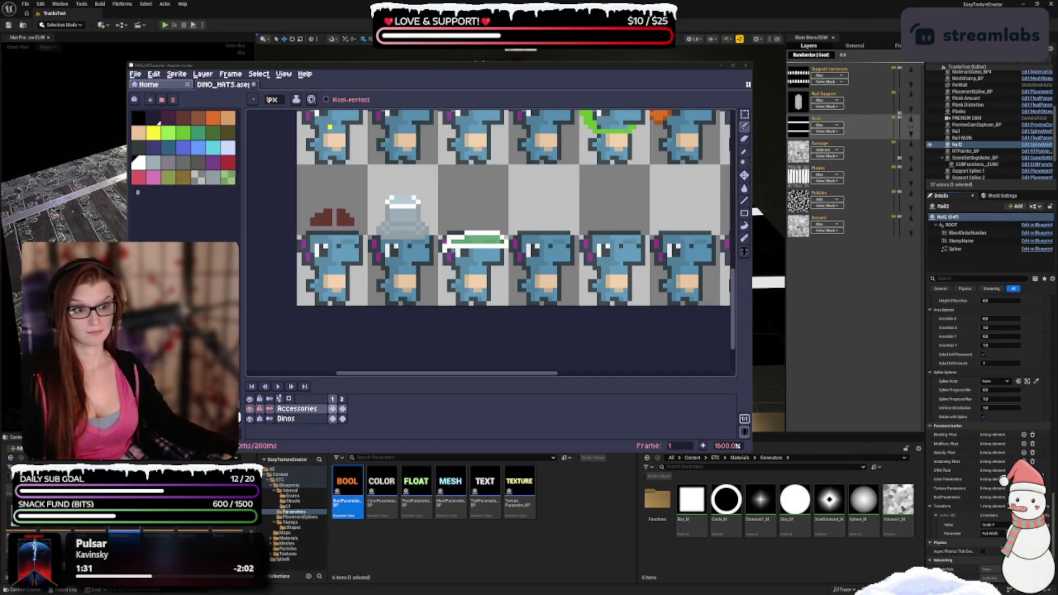
{"action": "left_click", "coordinate": [445, 239]}
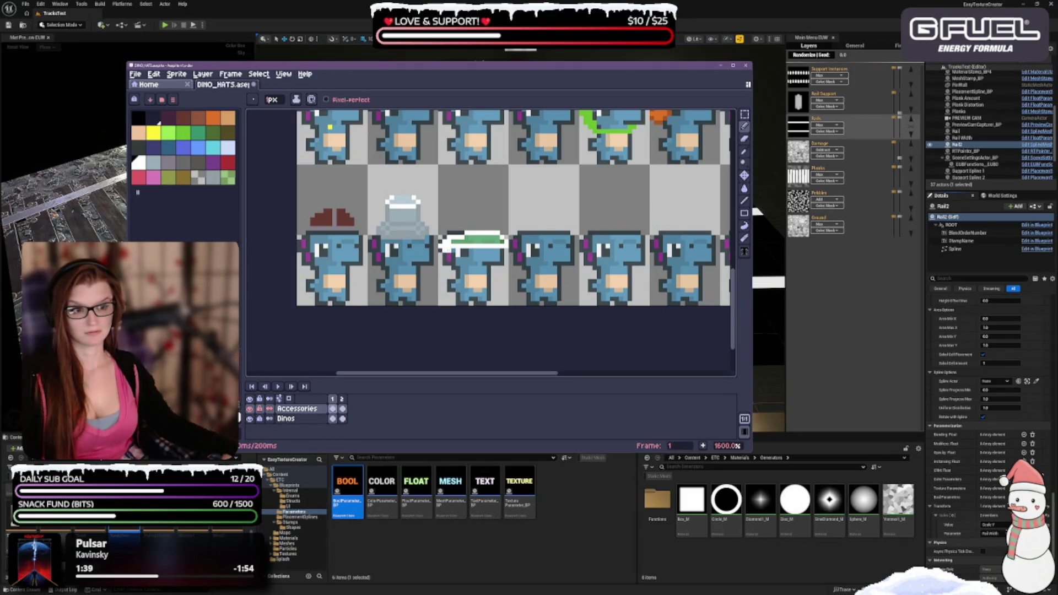
{"action": "key", "text": "e"}
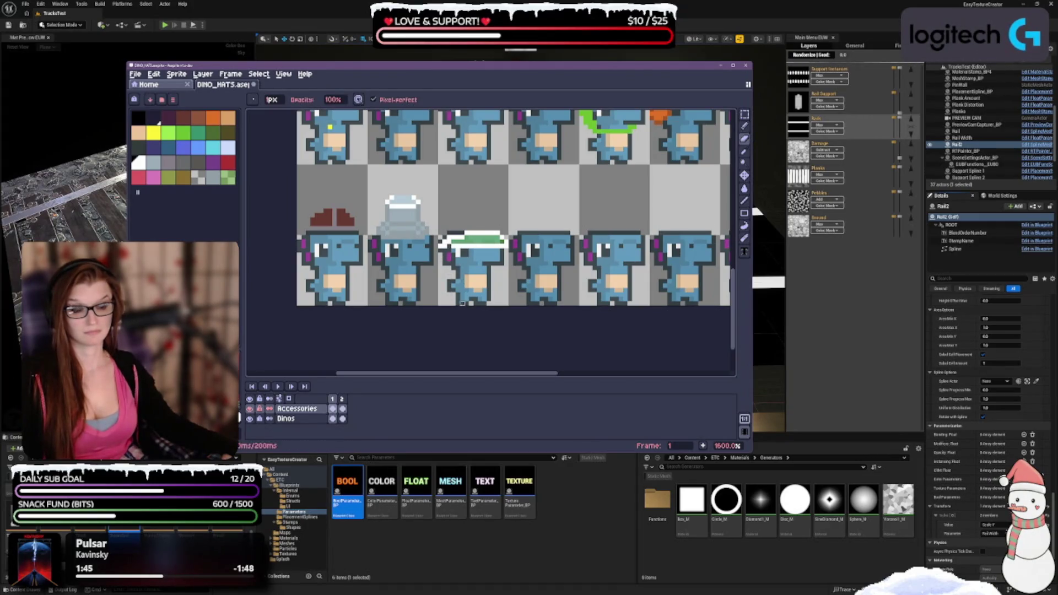
{"action": "left_click", "coordinate": [744, 125]}
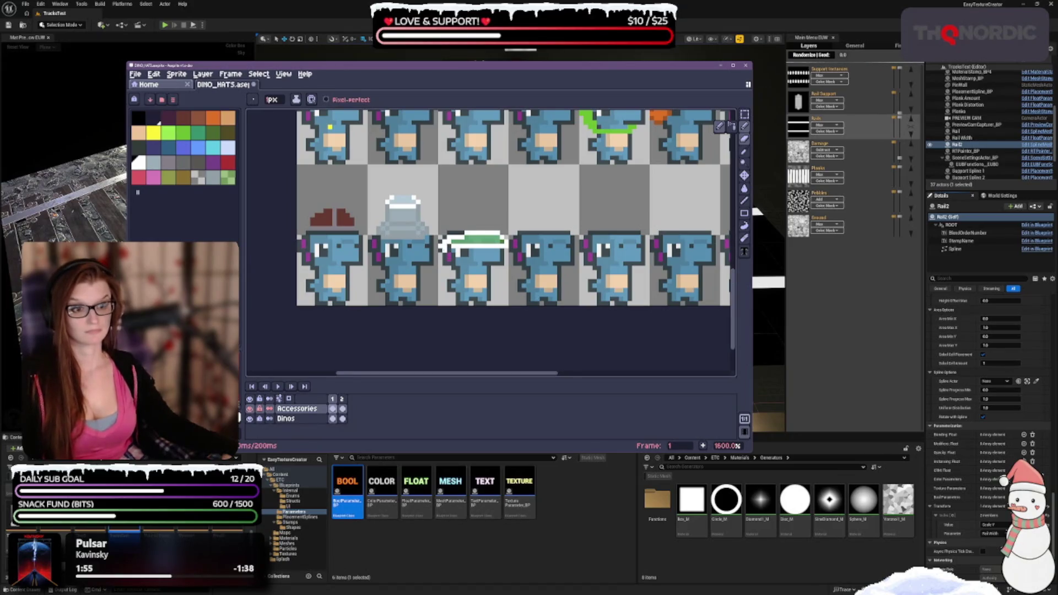
{"action": "key", "text": "ctrl+z"}
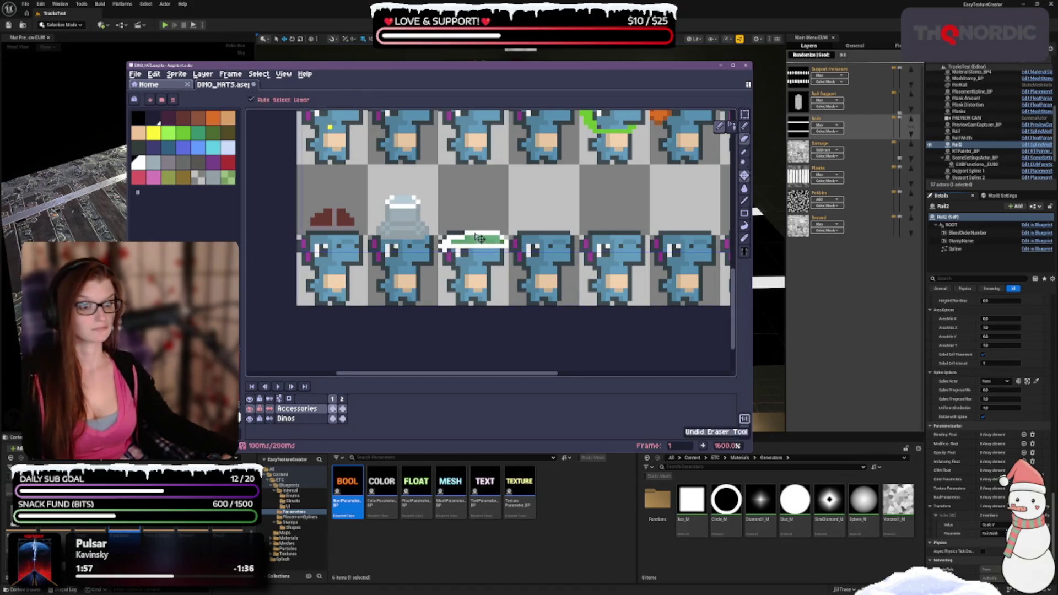
{"action": "key", "text": "ctrl+z"}
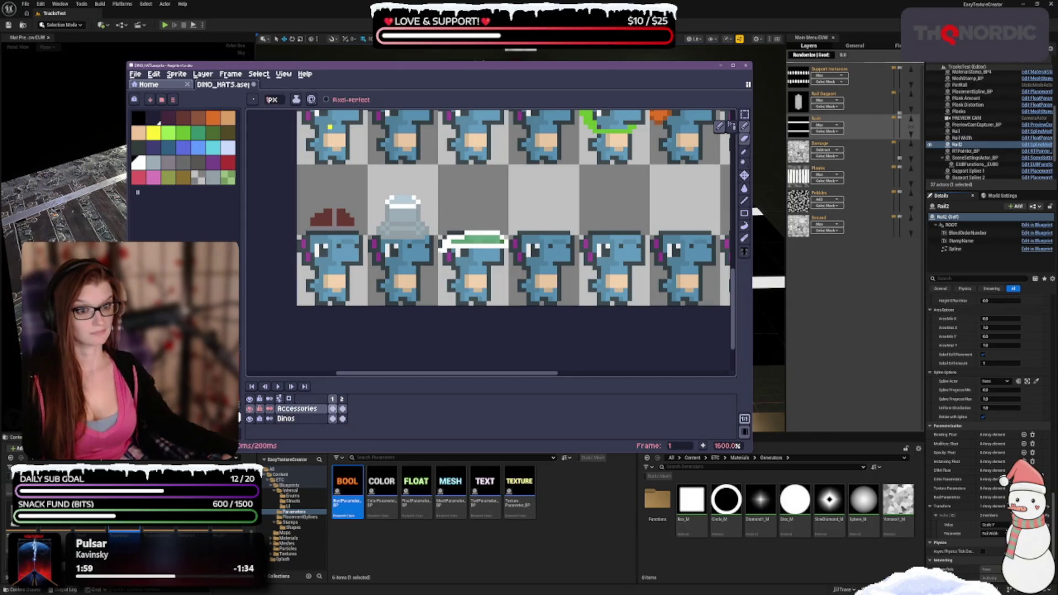
{"action": "key", "text": "ctrl+z"}
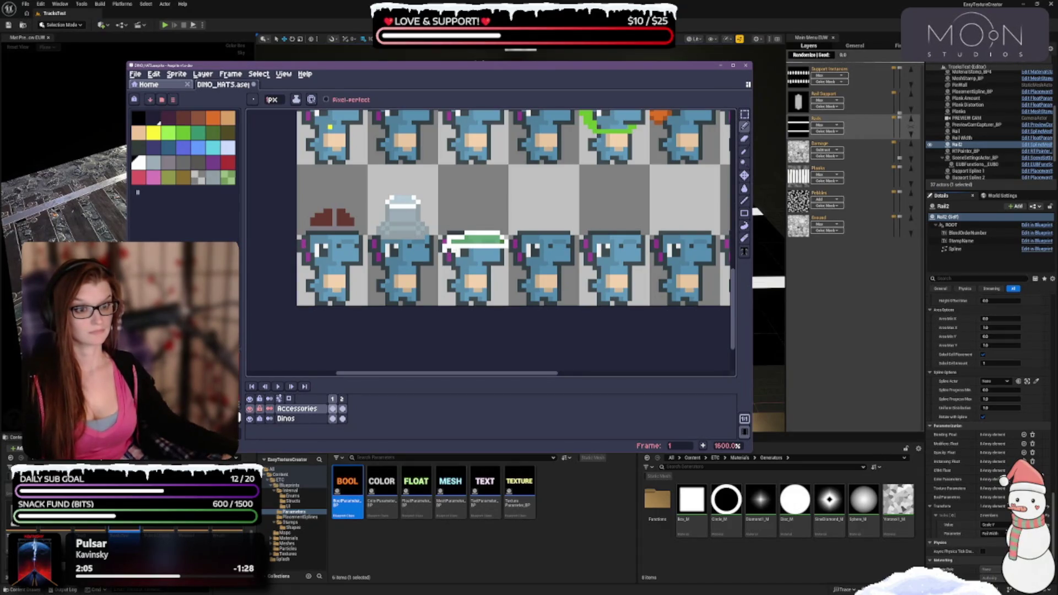
{"action": "key", "text": "ctrl+z"}
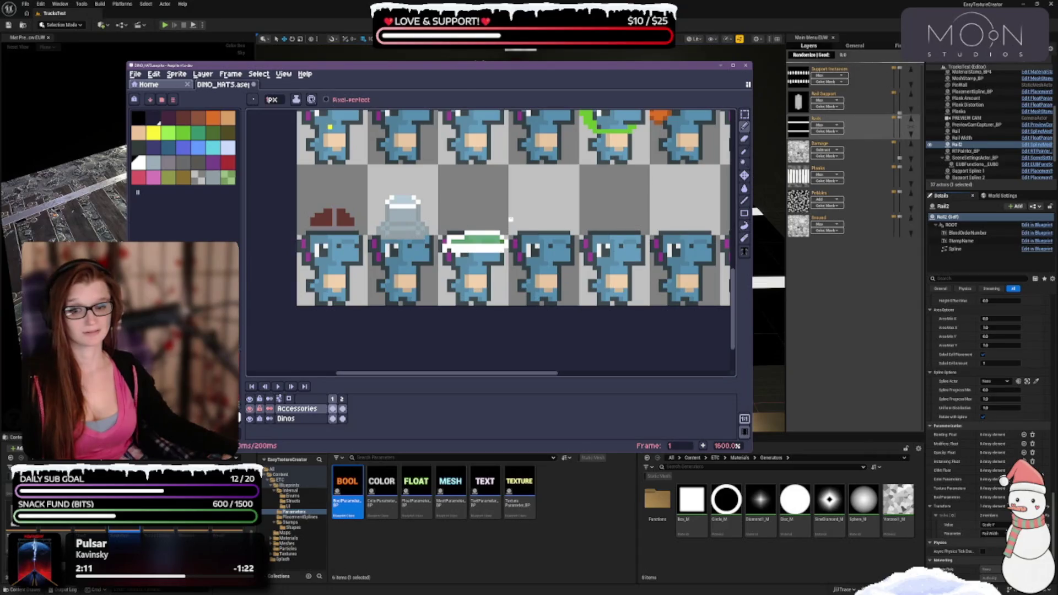
{"action": "left_click", "coordinate": [228, 177]}
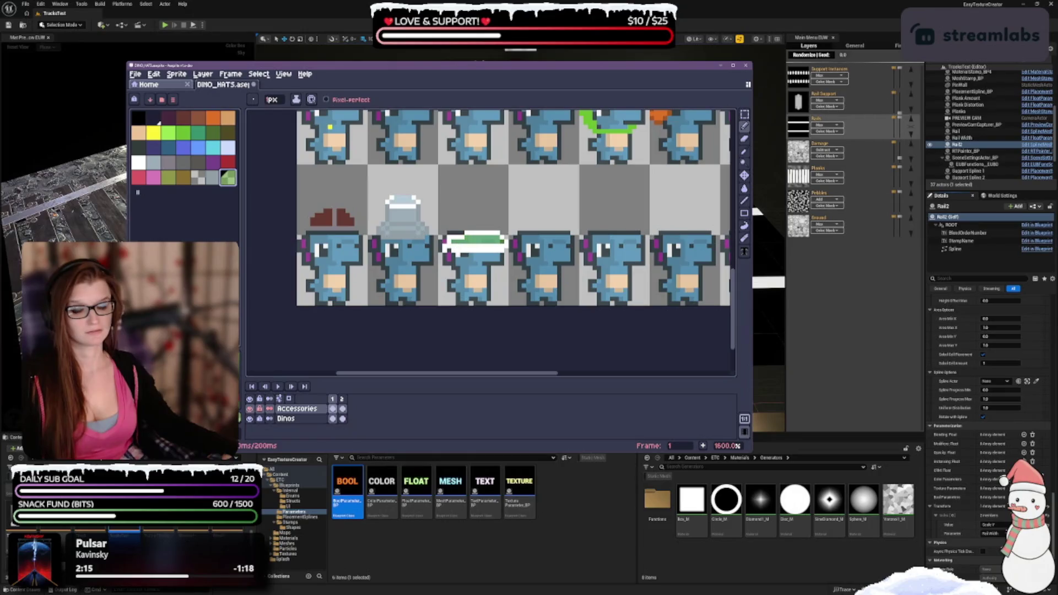
Step: Repaint the cap interior in green shades with Pencil and Eraser, then outline it in white
{"action": "key", "text": "e"}
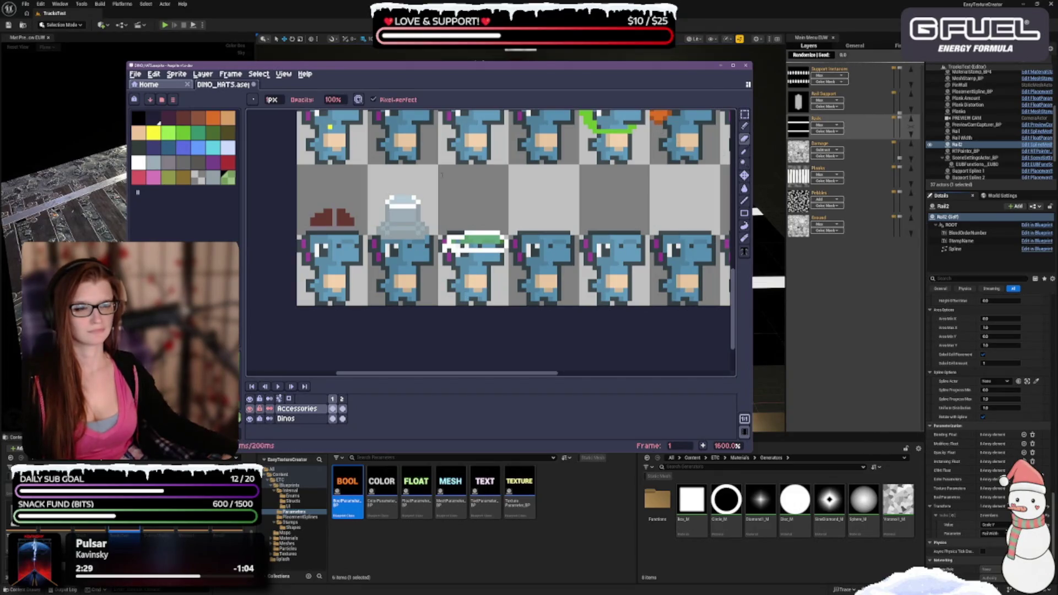
{"action": "left_click", "coordinate": [744, 126]}
{"action": "left_click", "coordinate": [228, 177]}
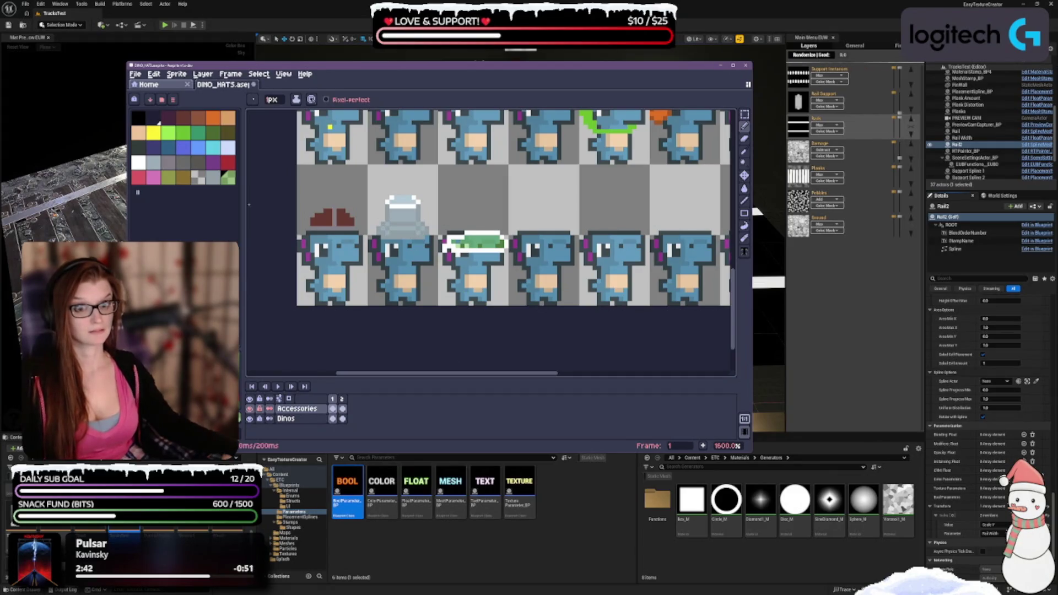
{"action": "left_click", "coordinate": [138, 162]}
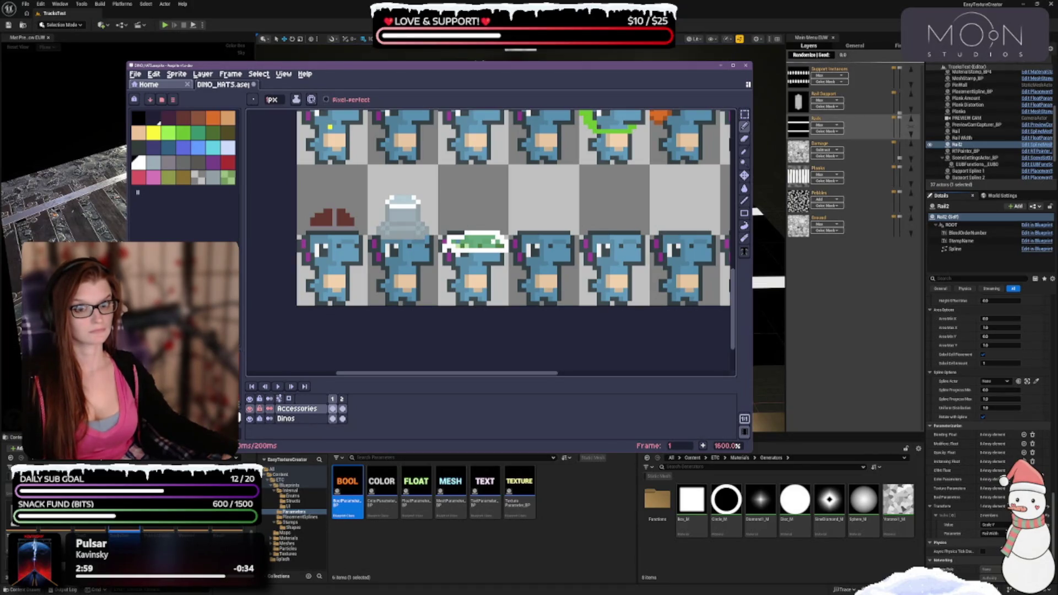
{"action": "left_click", "coordinate": [745, 138]}
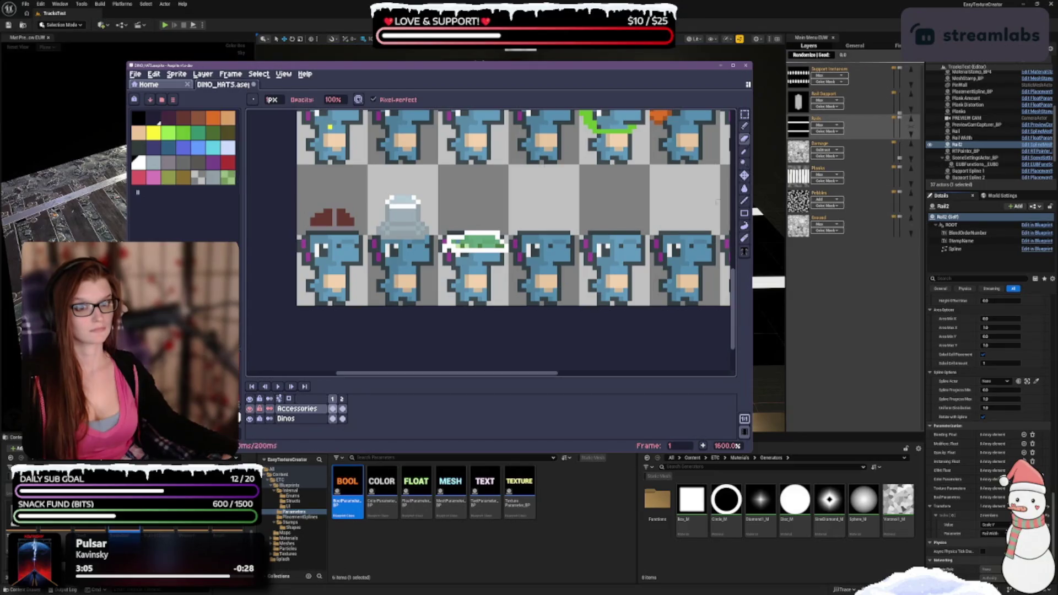
{"action": "left_click", "coordinate": [745, 126]}
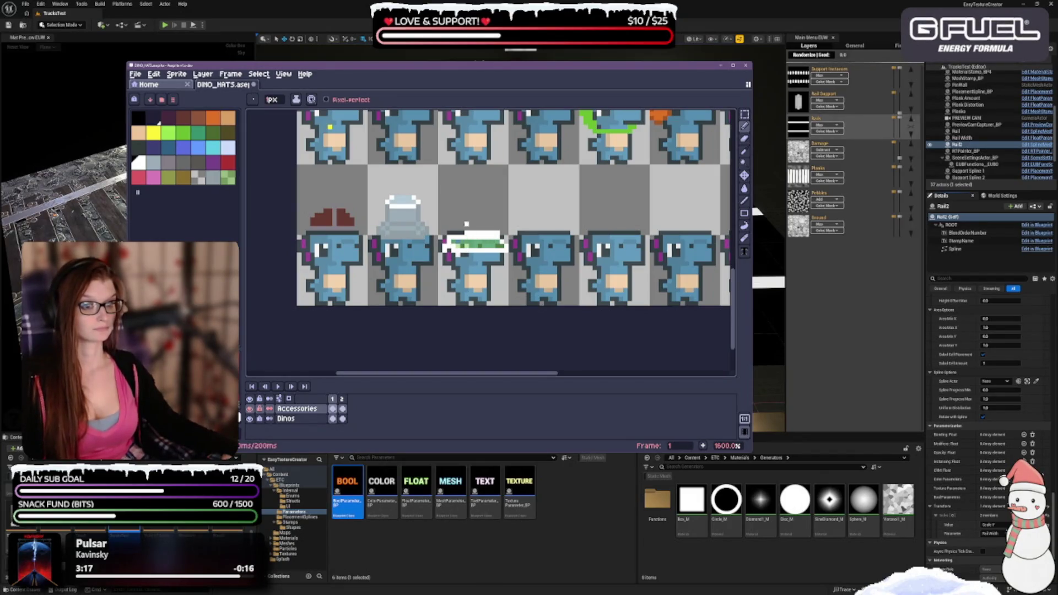
Step: Erase the single stray white pixel above the green cap and return to the Pencil
{"action": "key", "text": "e"}
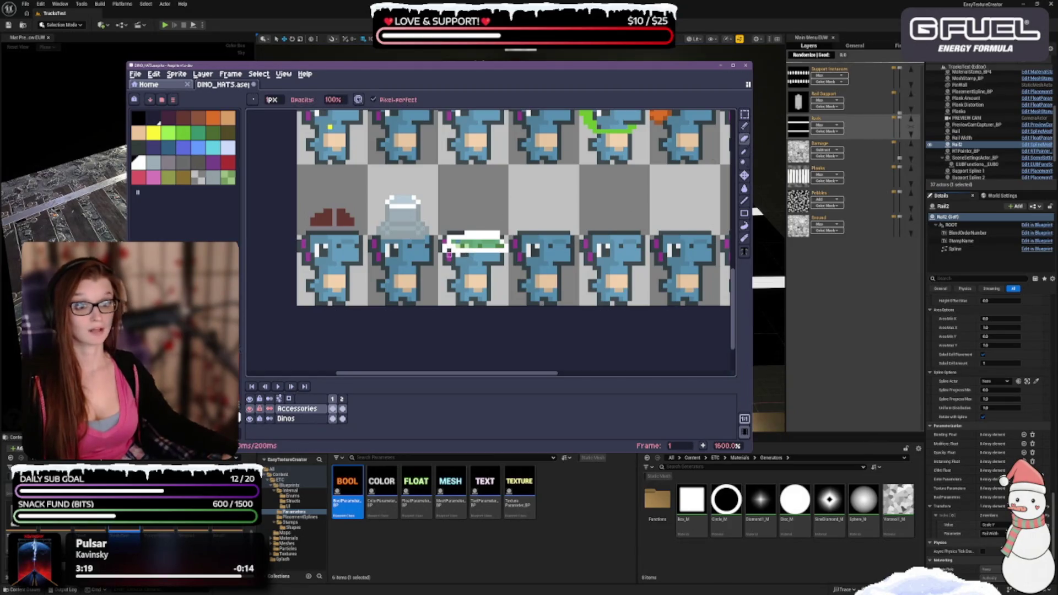
{"action": "scroll", "coordinate": [483, 277], "scroll_direction": "up", "scroll_amount": 3}
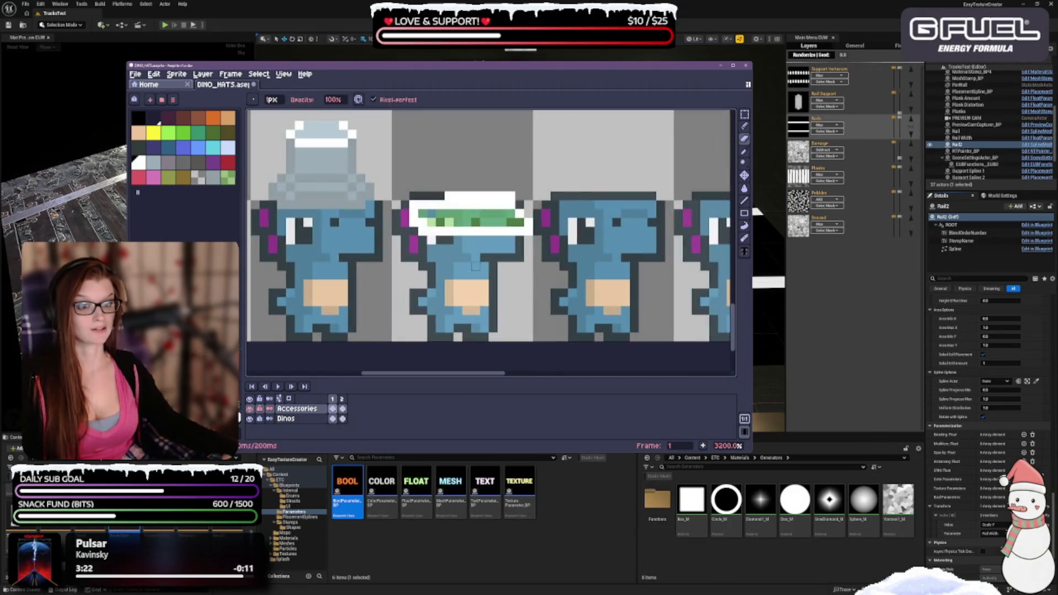
{"action": "scroll", "coordinate": [467, 218], "scroll_direction": "down", "scroll_amount": 1}
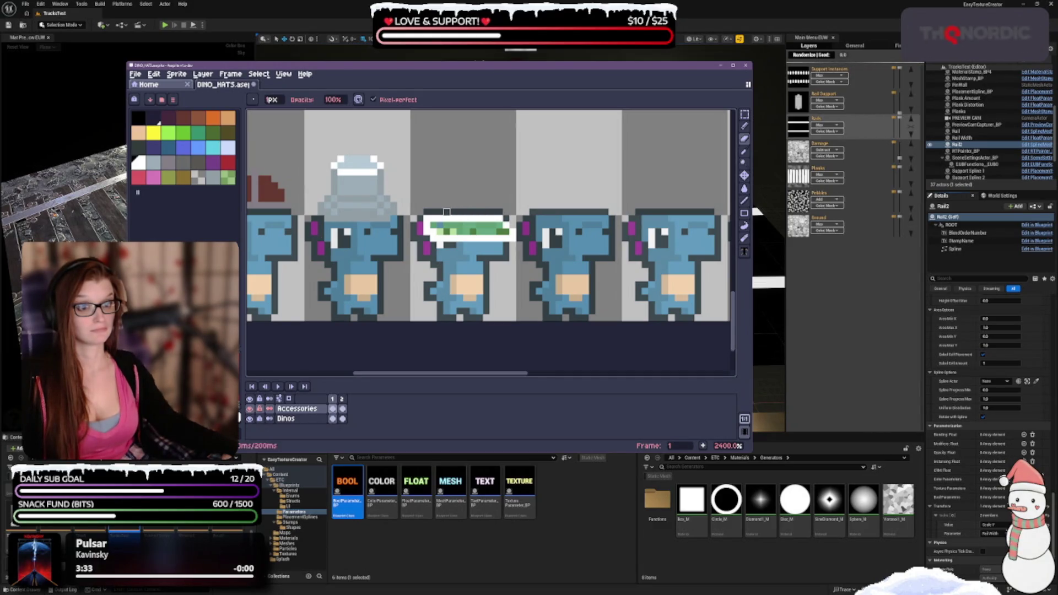
{"action": "left_click", "coordinate": [745, 125]}
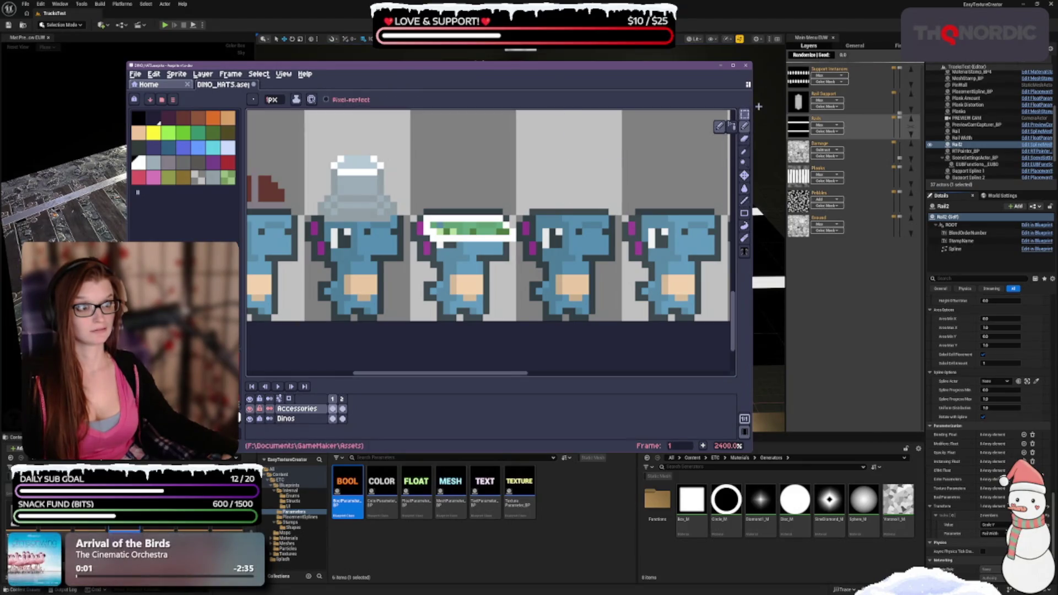
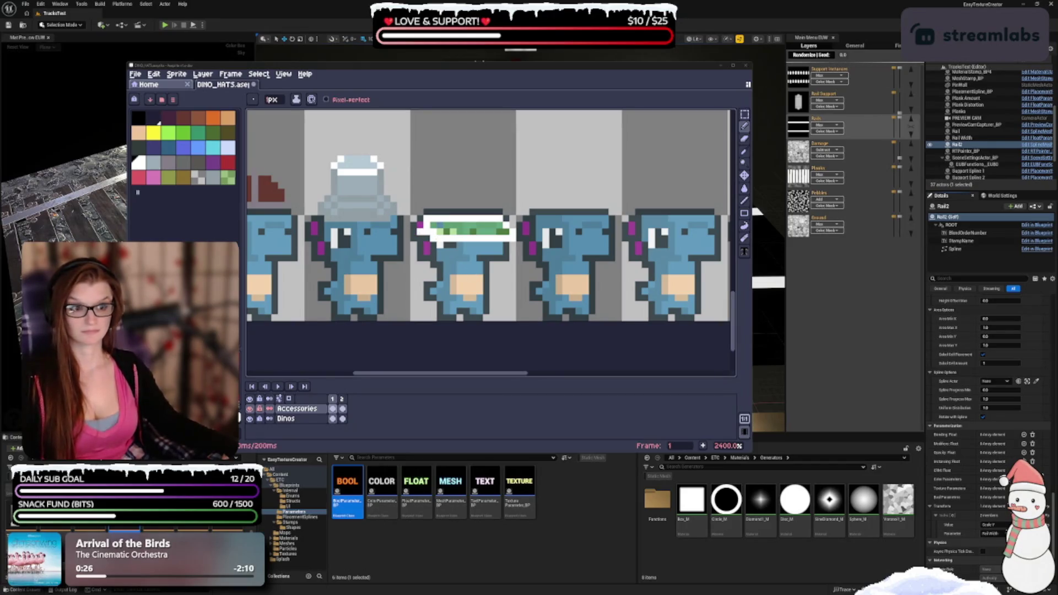
Step: Undo three earlier trial pencil strokes on the green hat
{"action": "left_click", "coordinate": [415, 232]}
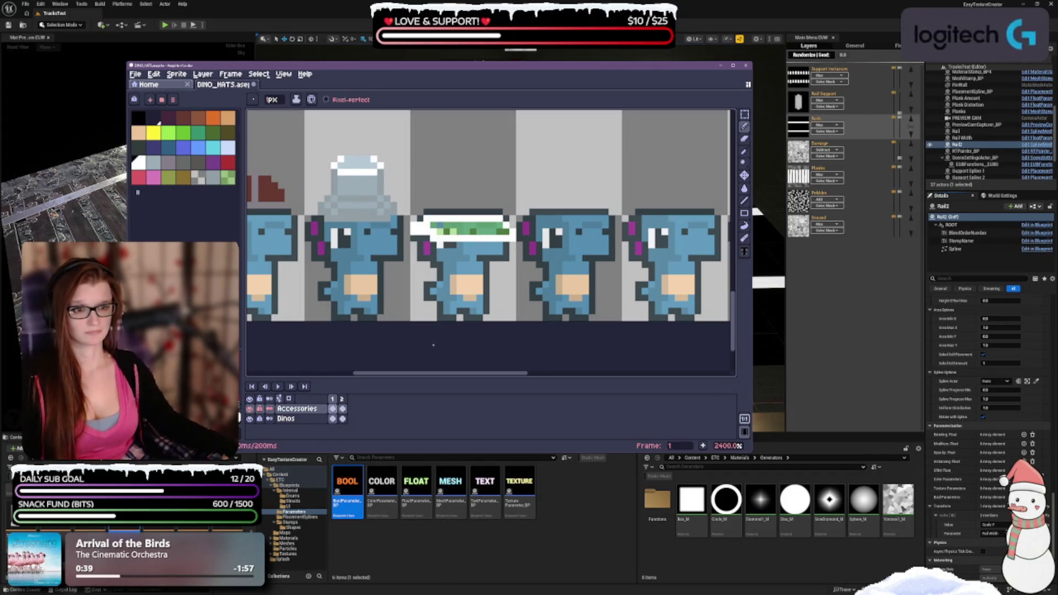
{"action": "key", "text": "ctrl+z"}
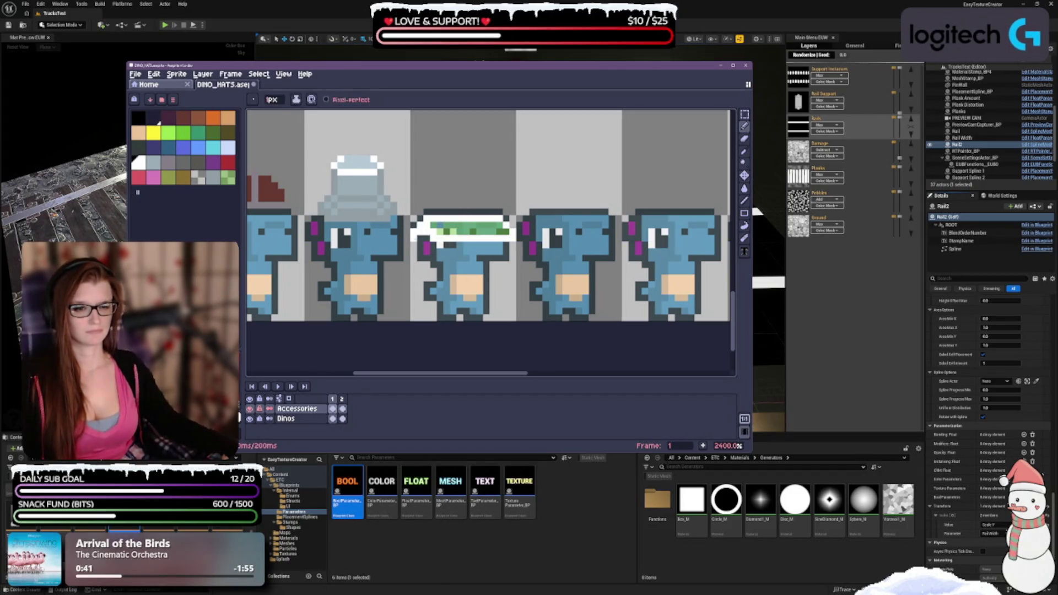
{"action": "key", "text": "ctrl+z"}
{"action": "key", "text": "ctrl+z"}
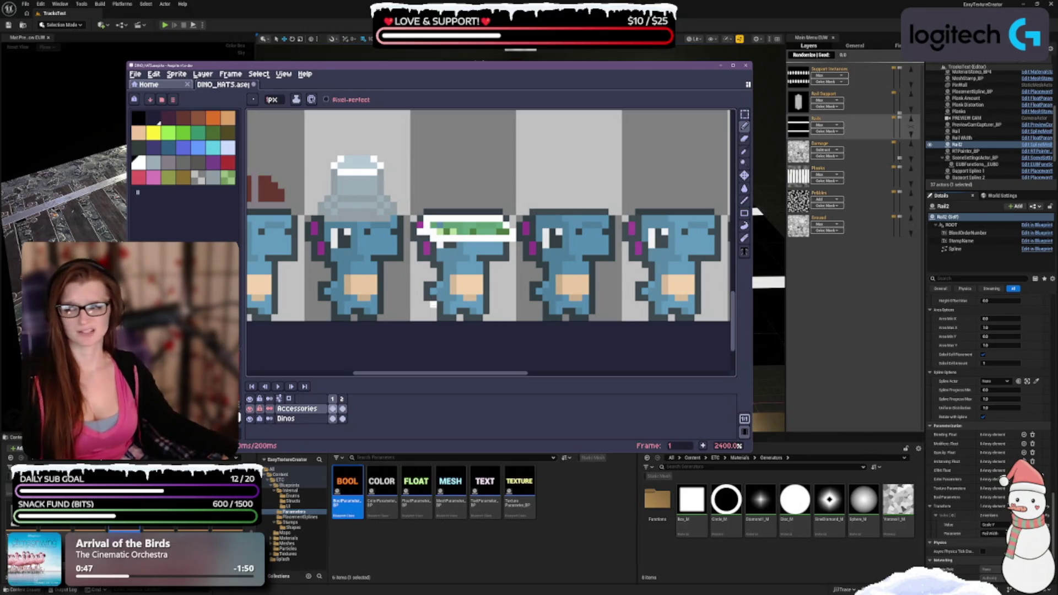
{"action": "left_click", "coordinate": [744, 139]}
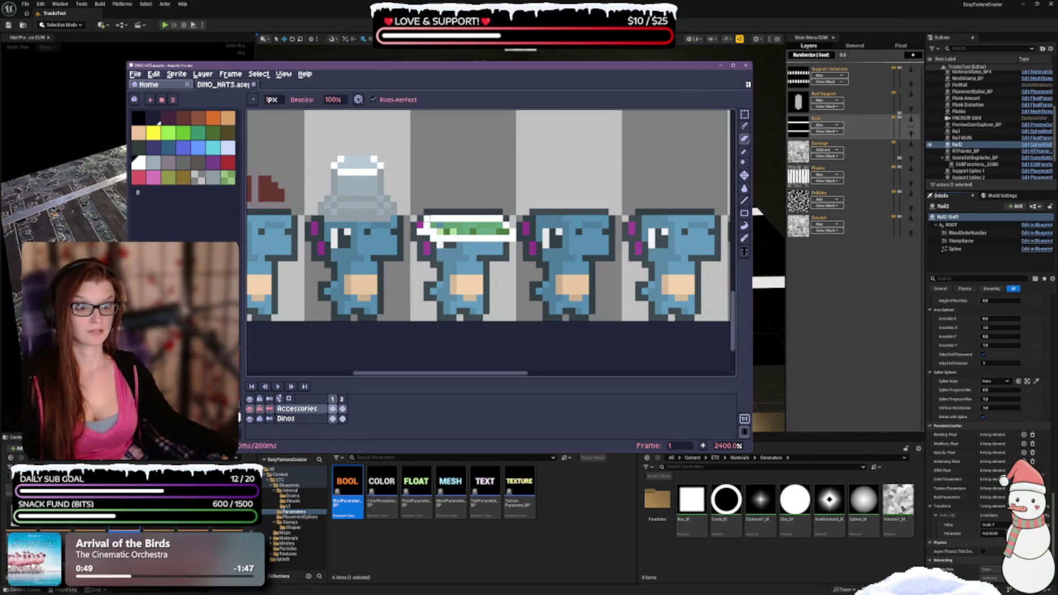
{"action": "left_click", "coordinate": [744, 126]}
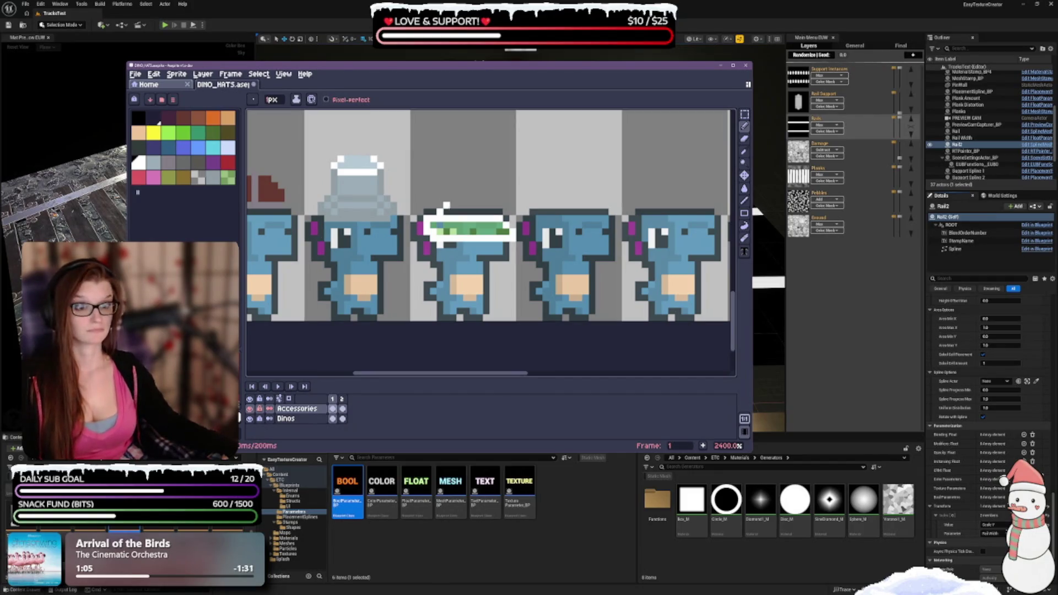
{"action": "key", "text": "ctrl+z"}
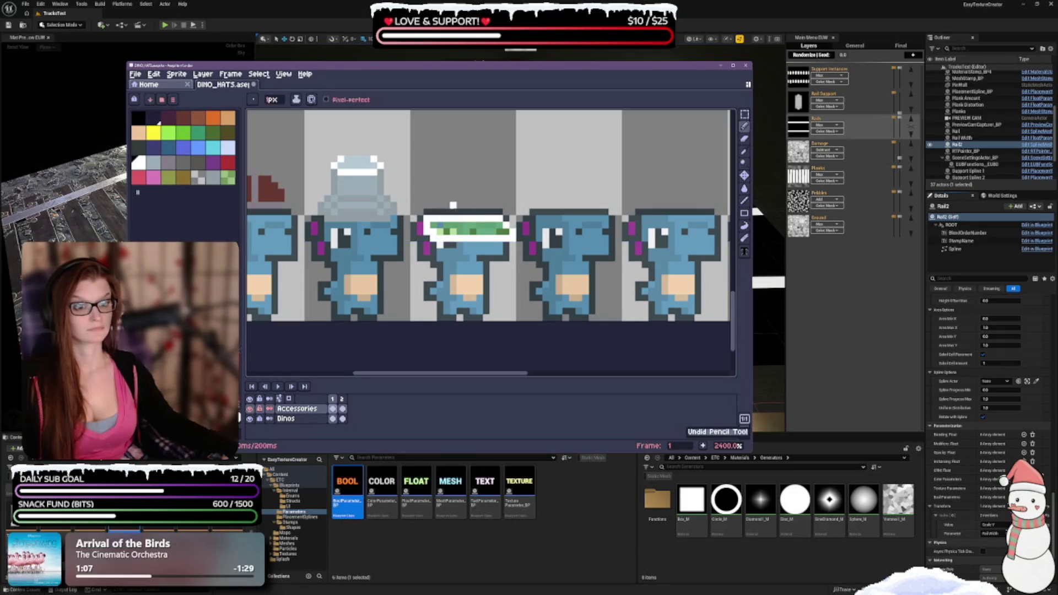
Step: Draw a light-grey row across the hat top, then try a green stroke and undo it
{"action": "left_click_drag", "start_coordinate": [453, 206], "coordinate": [495, 206]}
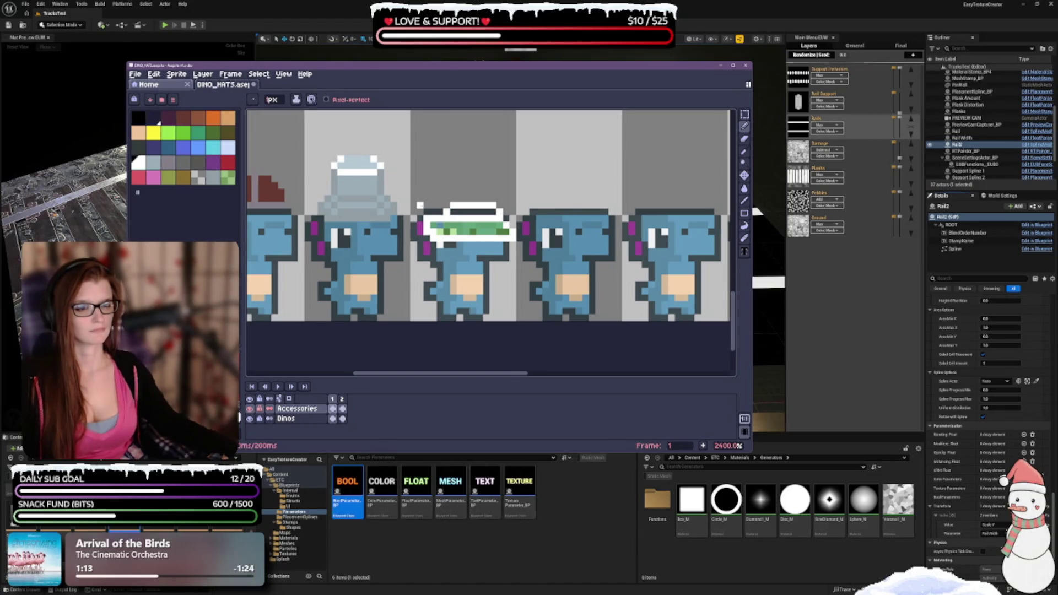
{"action": "left_click", "coordinate": [228, 177]}
{"action": "mouse_move", "coordinate": [455, 216]}
{"action": "left_mouse_down"}
{"action": "mouse_move", "coordinate": [491, 218]}
{"action": "mouse_move", "coordinate": [477, 211]}
{"action": "left_mouse_up"}
{"action": "key", "text": "ctrl+z"}
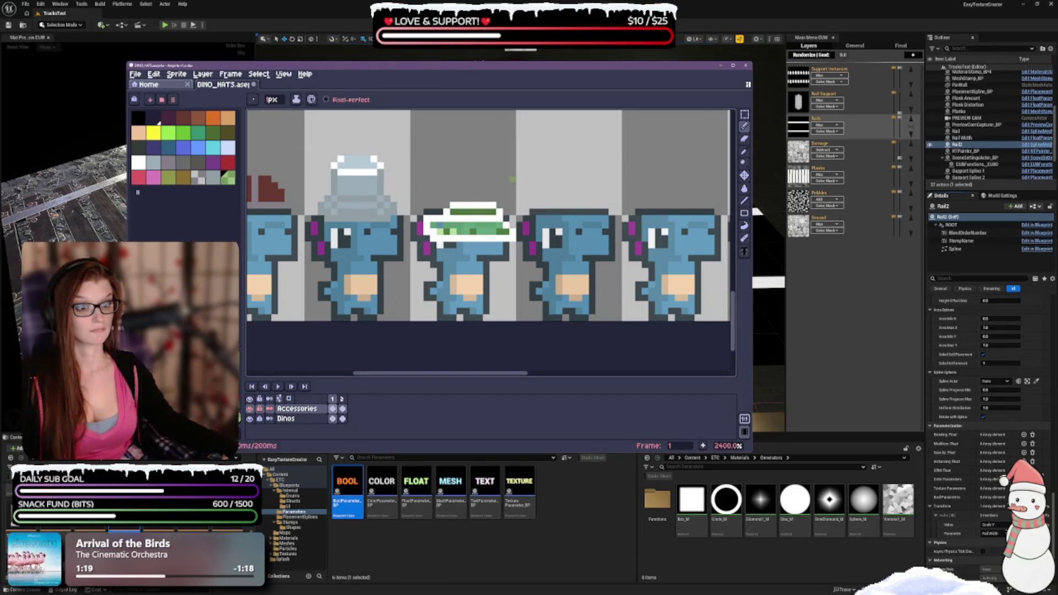
{"action": "scroll", "coordinate": [528, 256], "scroll_direction": "down", "scroll_amount": 5}
Step: Add three white pixels along the green hat's upper-left edge
{"action": "scroll", "coordinate": [527, 256], "scroll_direction": "up", "scroll_amount": 5}
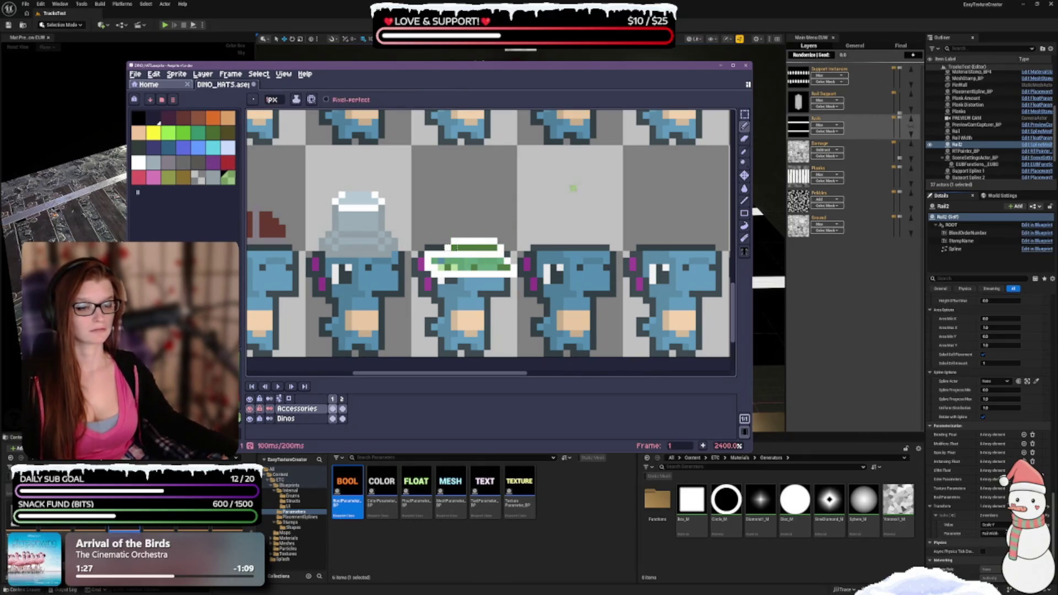
{"action": "left_click", "coordinate": [746, 140]}
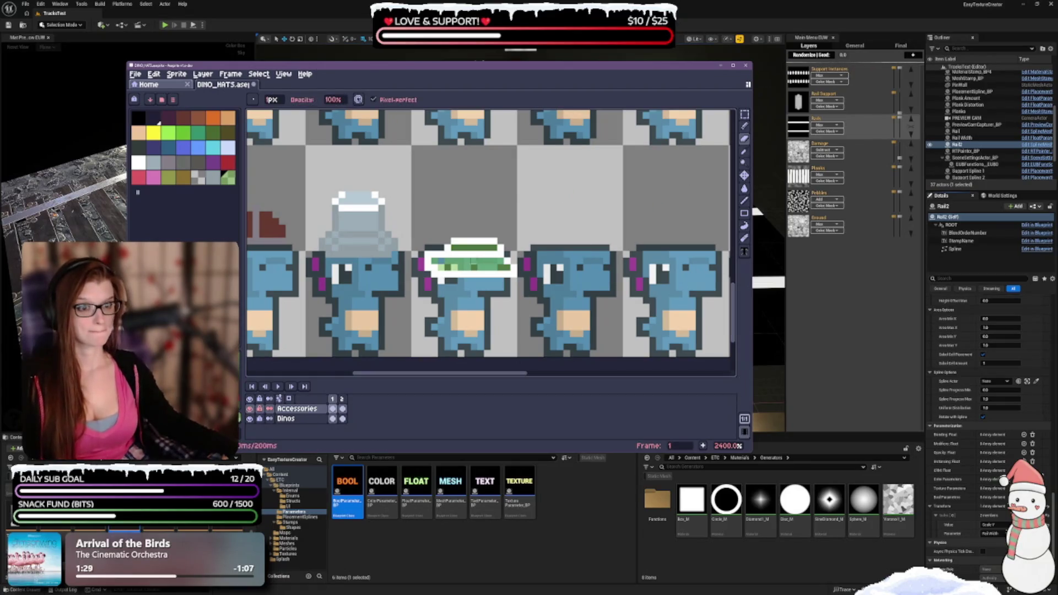
{"action": "left_click", "coordinate": [745, 126]}
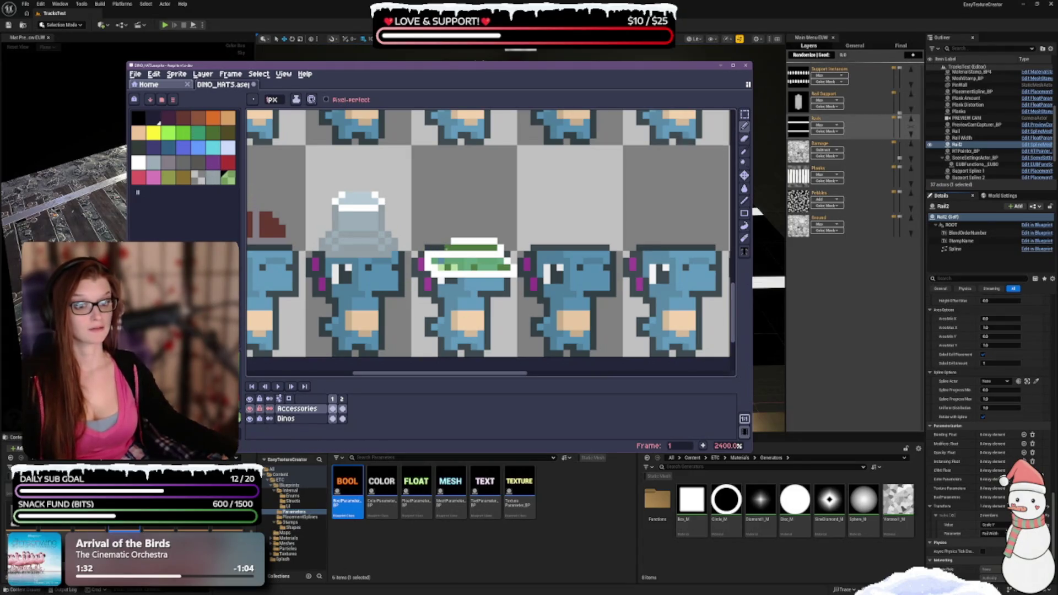
{"action": "left_click", "coordinate": [142, 163]}
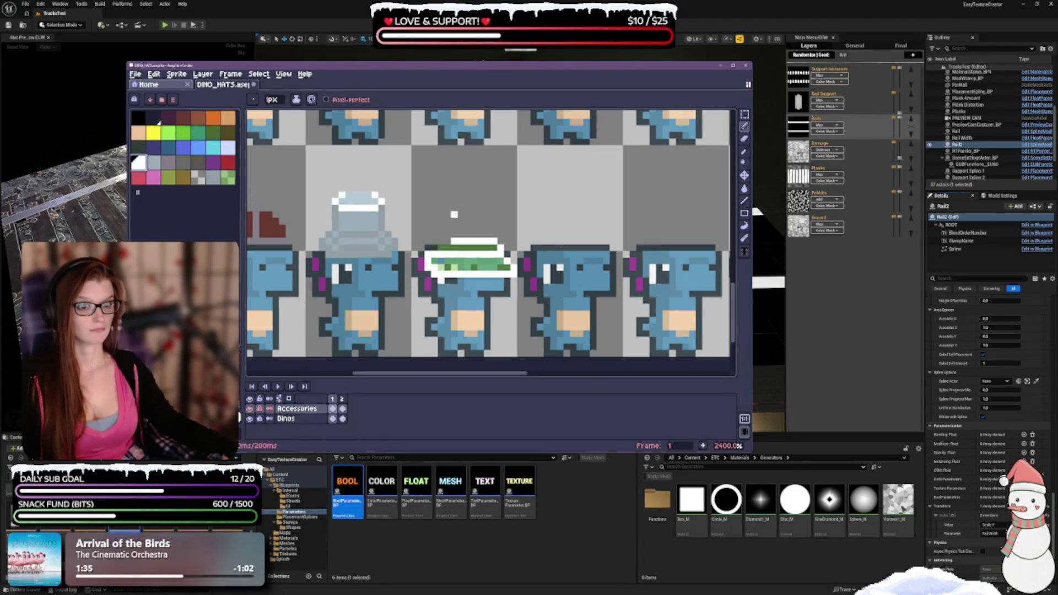
{"action": "left_click", "coordinate": [441, 241]}
{"action": "left_click", "coordinate": [442, 246]}
{"action": "left_click", "coordinate": [438, 247]}
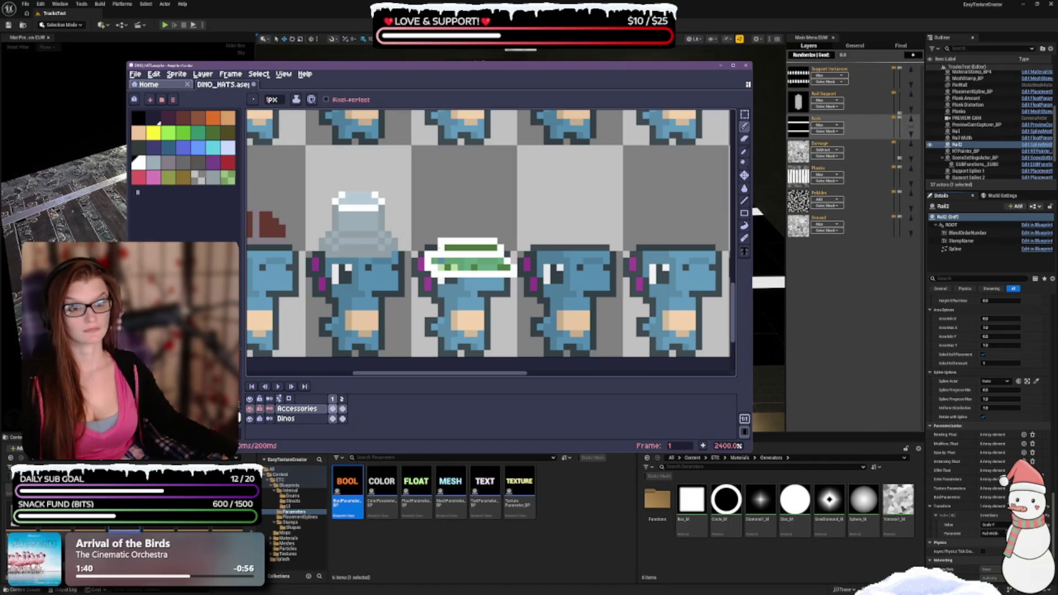
Step: Erase the topmost white pixel at the hat's top-left corner
{"action": "left_click", "coordinate": [744, 138]}
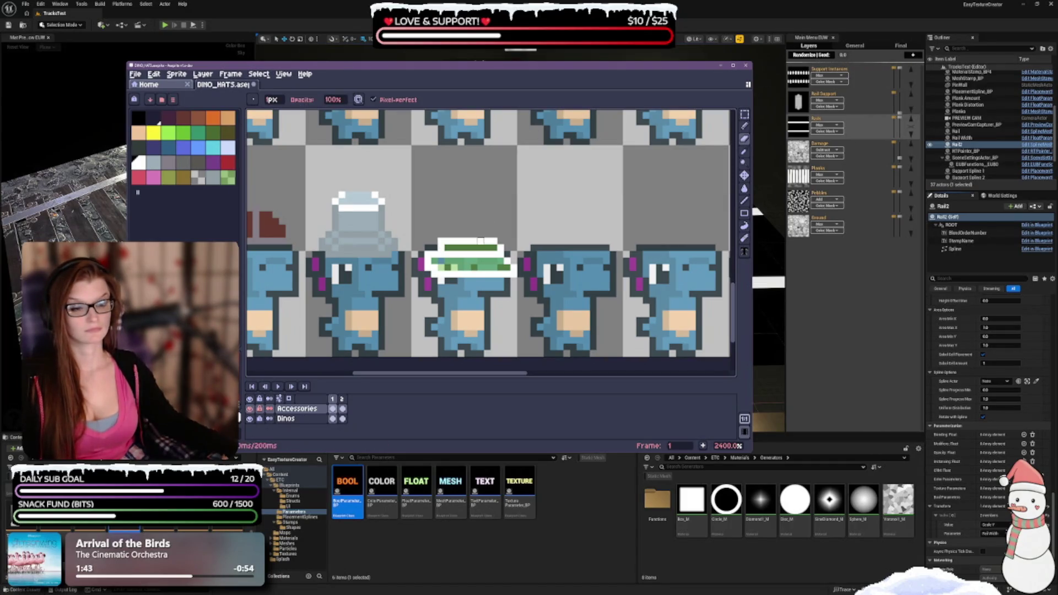
{"action": "left_click", "coordinate": [441, 241]}
{"action": "scroll", "coordinate": [520, 208], "scroll_direction": "down", "scroll_amount": 2}
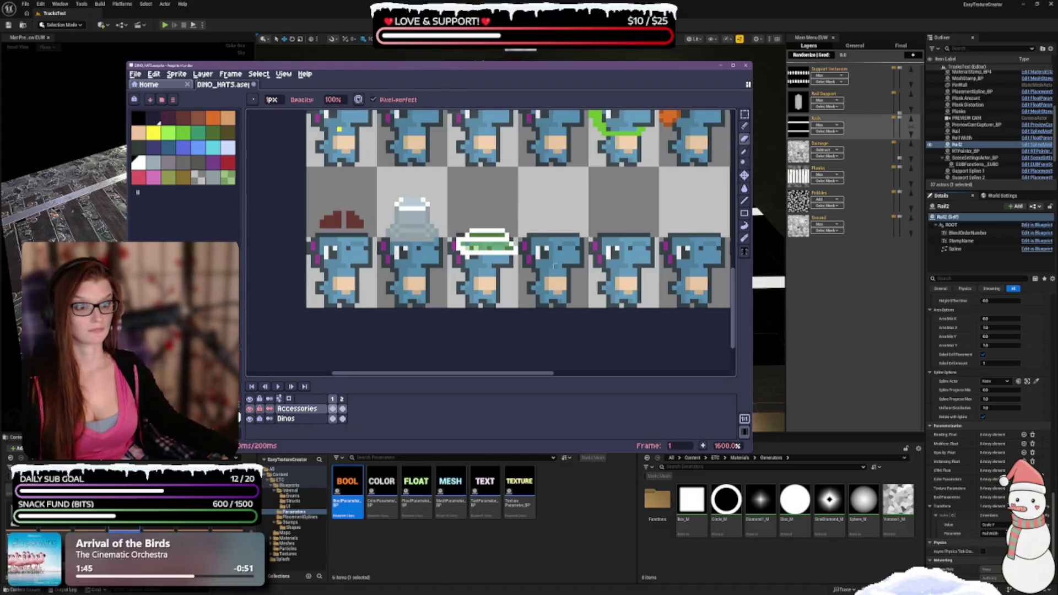
Step: Toggle between Eraser and Pencil and set the pencil colour to white
{"action": "scroll", "coordinate": [520, 208], "scroll_direction": "down", "scroll_amount": 1}
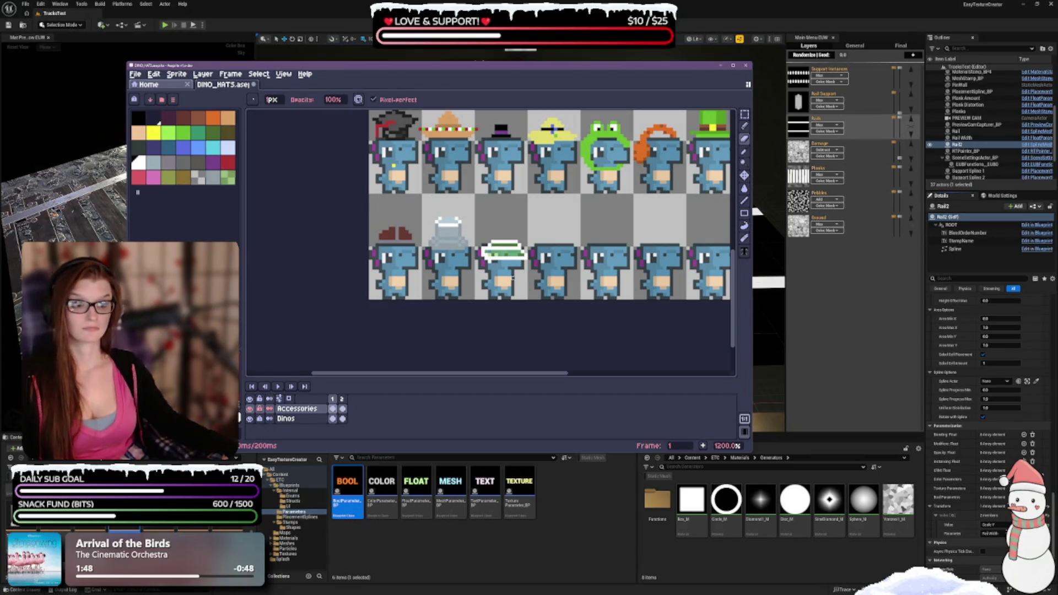
{"action": "scroll", "coordinate": [499, 220], "scroll_direction": "up", "scroll_amount": 1}
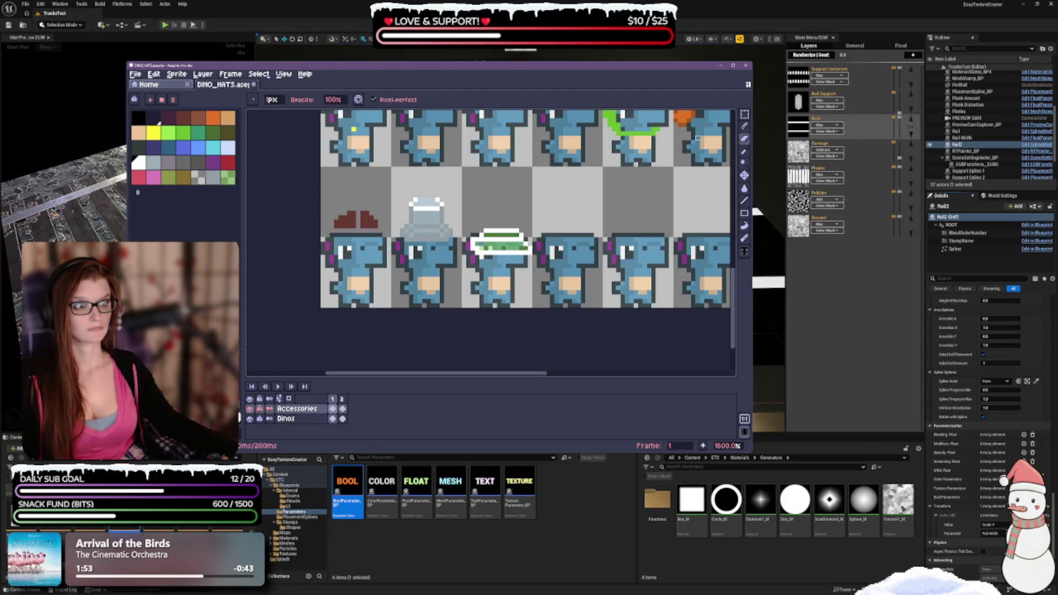
{"action": "left_click", "coordinate": [744, 126]}
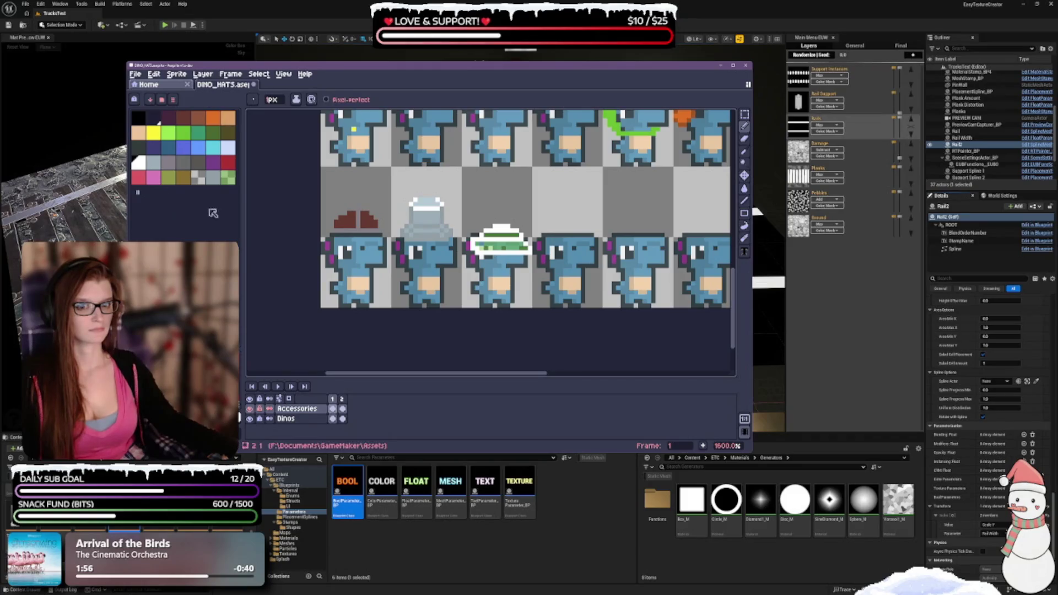
{"action": "left_click", "coordinate": [228, 178]}
{"action": "key", "text": "e"}
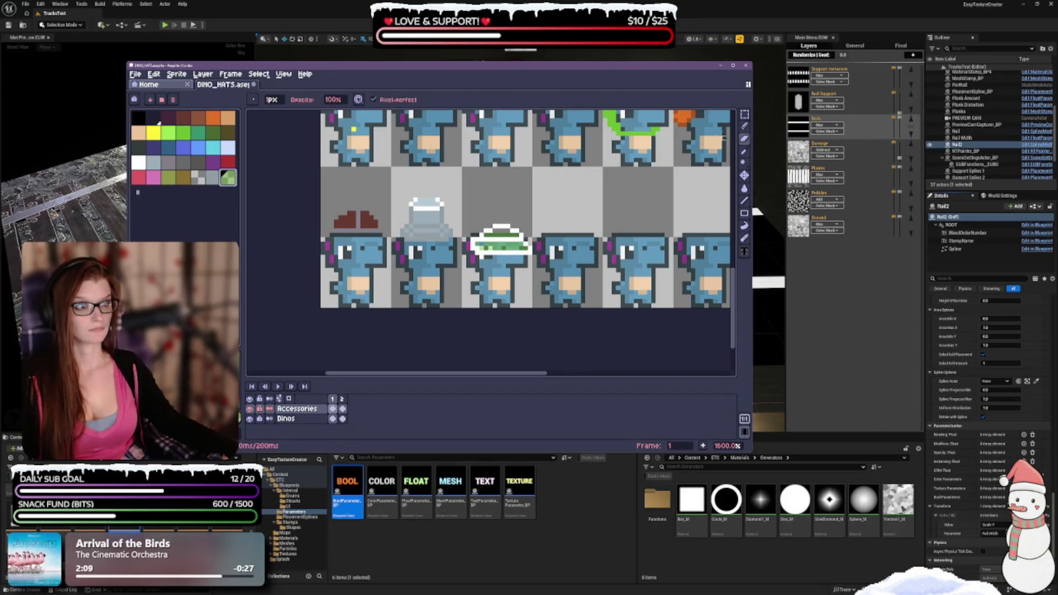
{"action": "key", "text": "b"}
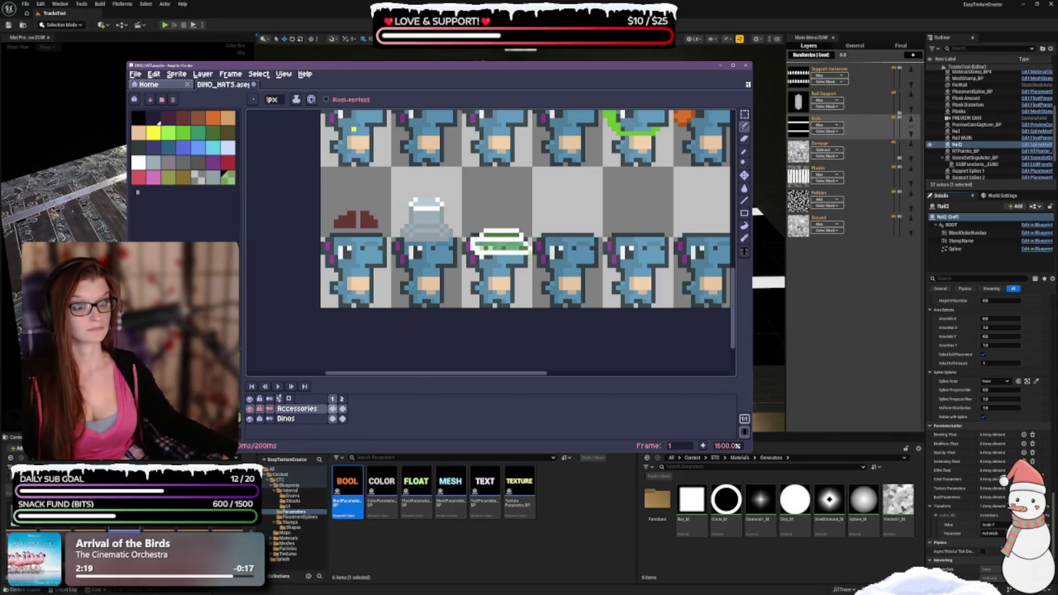
{"action": "left_click", "coordinate": [138, 162]}
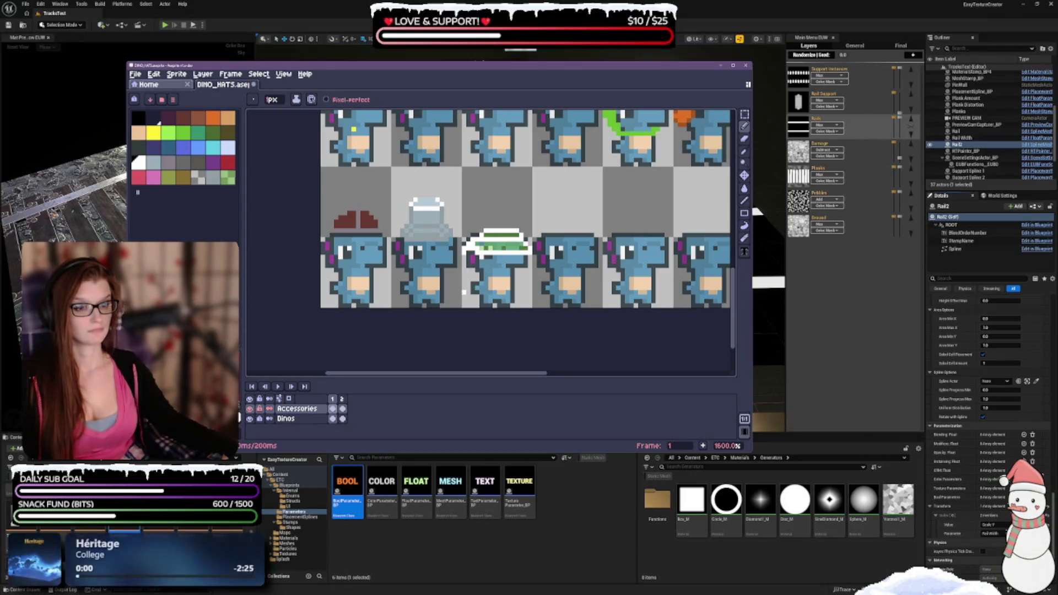
Step: Undo three small pencil edits and the last eraser stroke on the hat
{"action": "scroll", "coordinate": [589, 286], "scroll_direction": "down", "scroll_amount": 1}
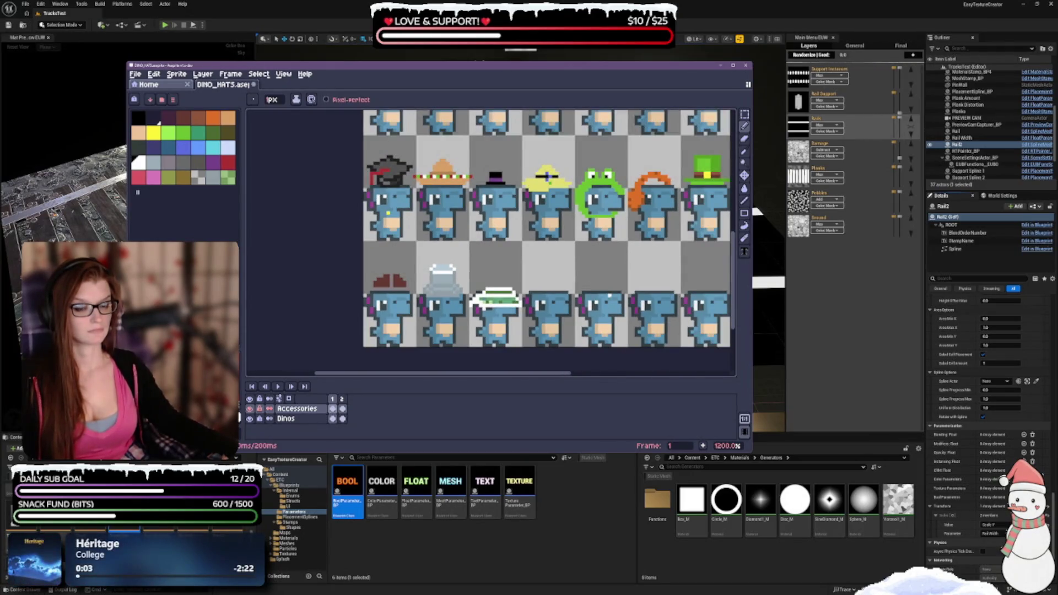
{"action": "key", "text": "ctrl+z"}
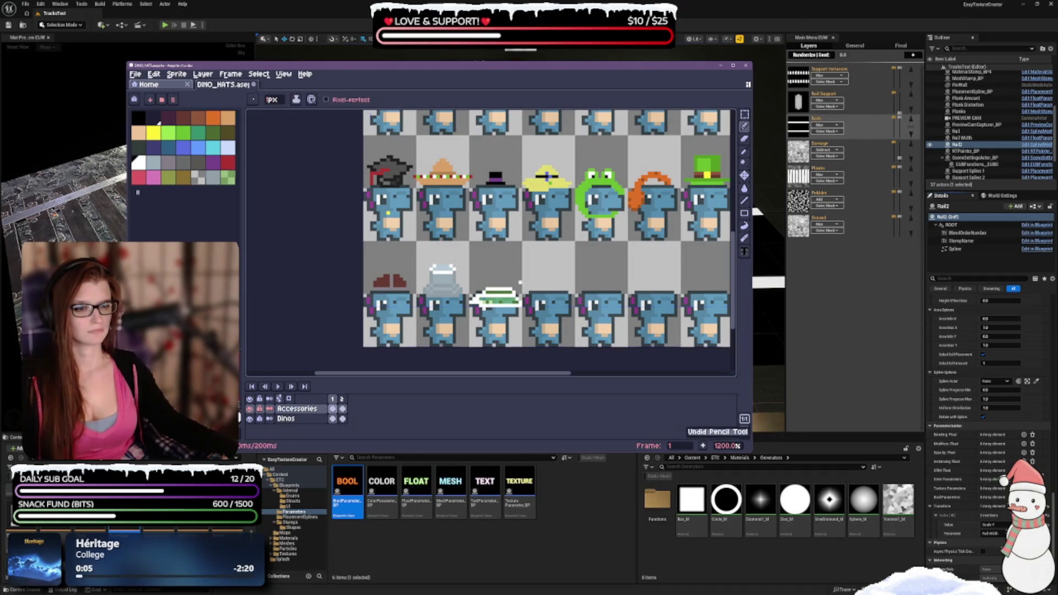
{"action": "key", "text": "ctrl+z"}
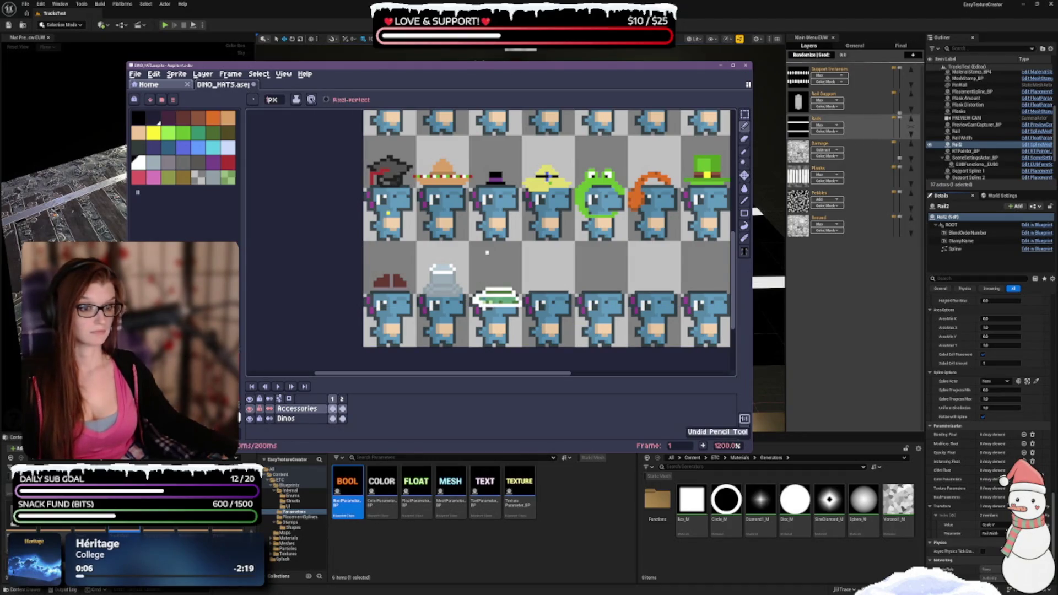
{"action": "key", "text": "ctrl+z"}
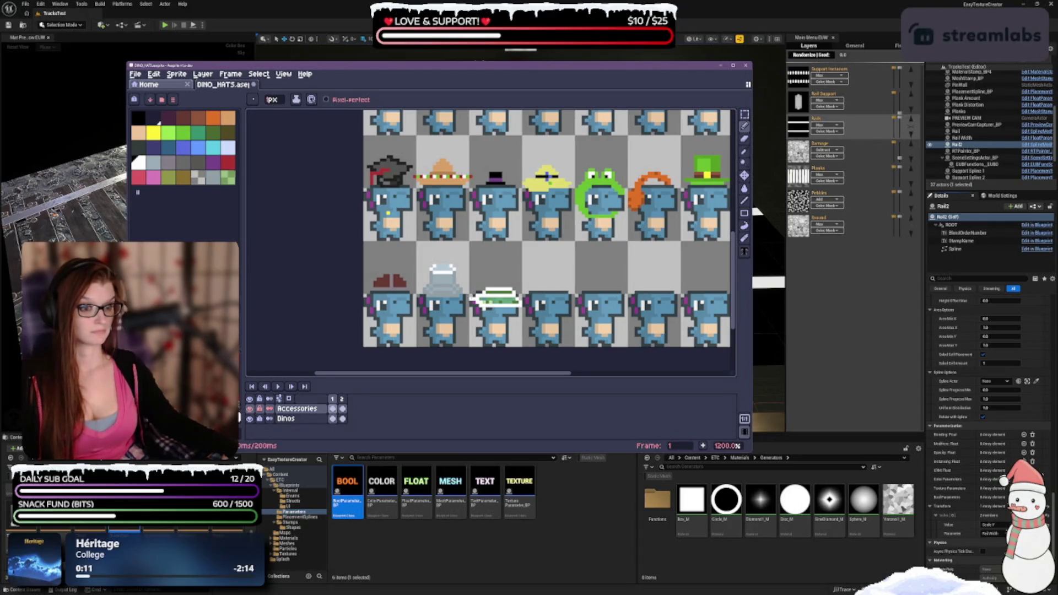
{"action": "scroll", "coordinate": [513, 324], "scroll_direction": "up", "scroll_amount": 1}
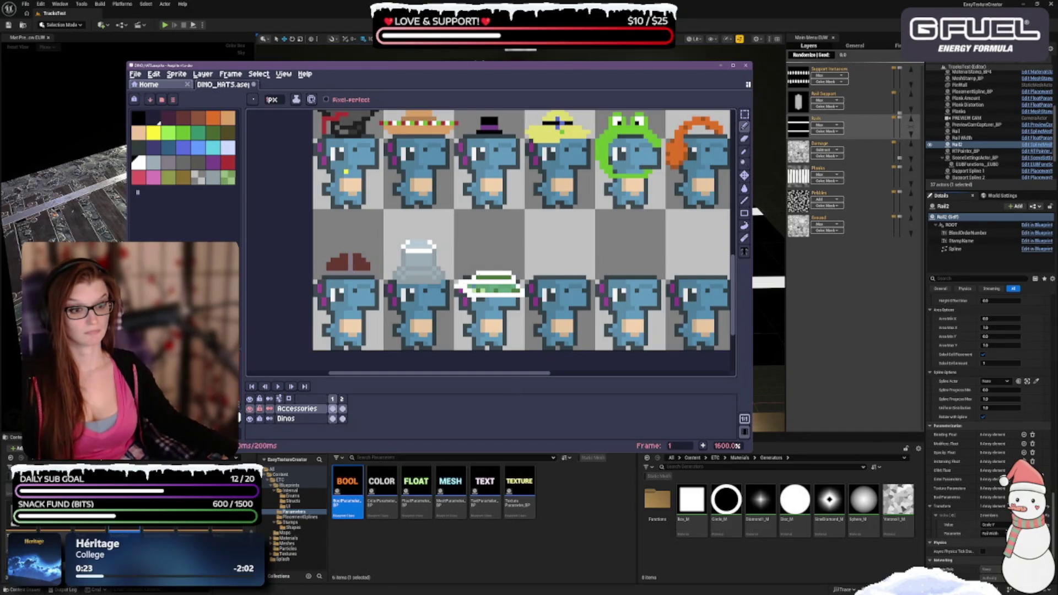
{"action": "scroll", "coordinate": [523, 317], "scroll_direction": "down", "scroll_amount": 3}
{"action": "scroll", "coordinate": [523, 317], "scroll_direction": "up", "scroll_amount": 2}
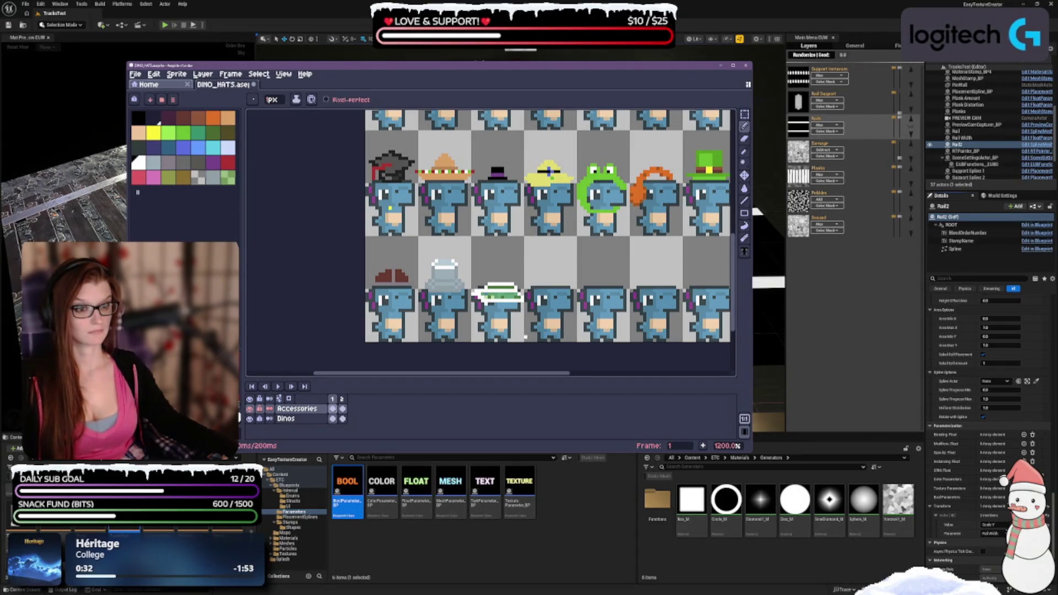
{"action": "key", "text": "e"}
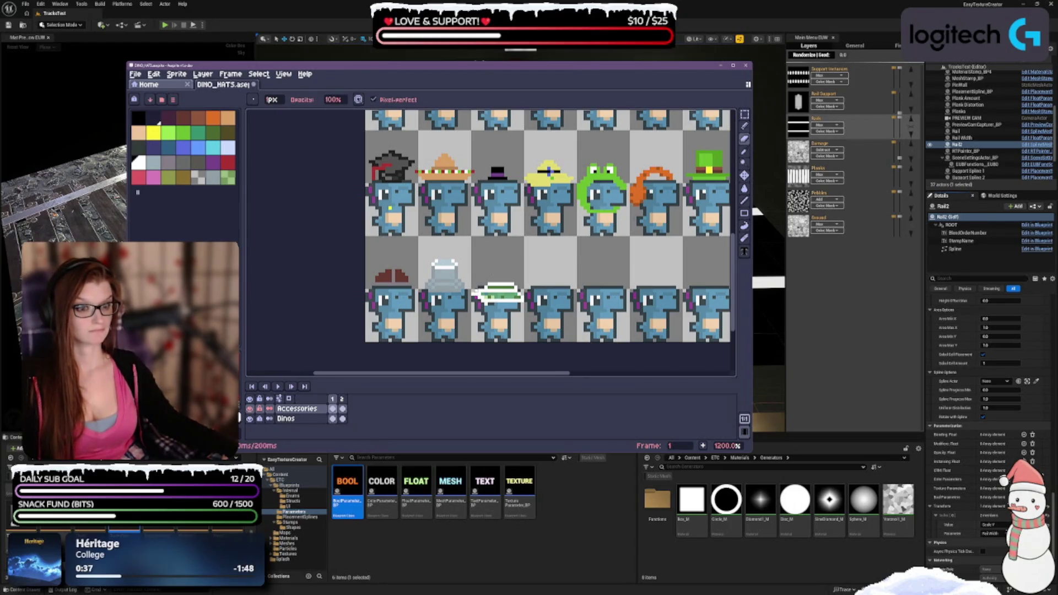
{"action": "key", "text": "ctrl+z"}
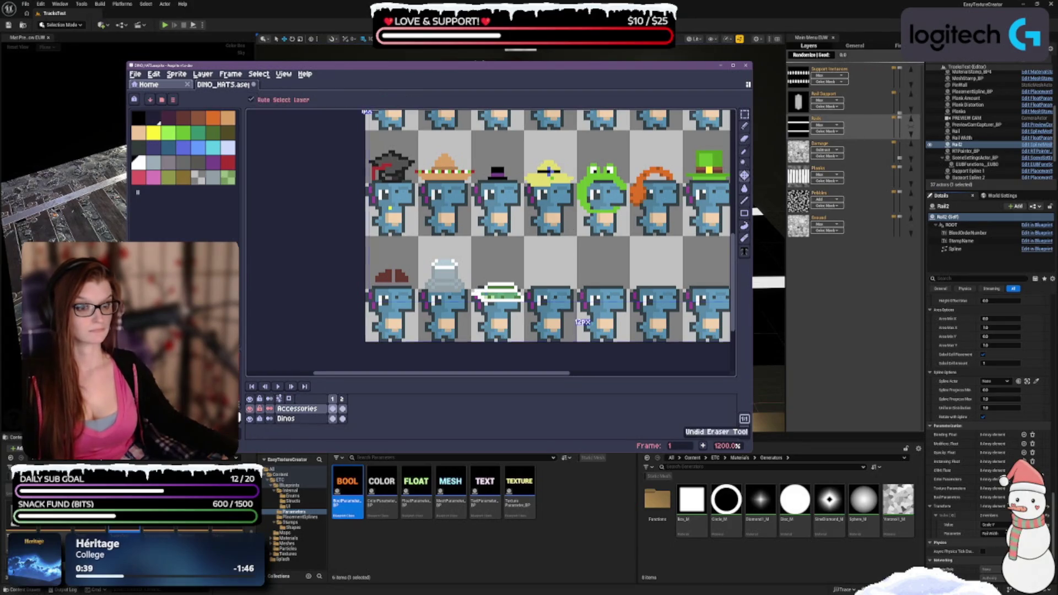
Step: Undo another stray pencil stroke on the hat sheet
{"action": "left_click", "coordinate": [744, 126]}
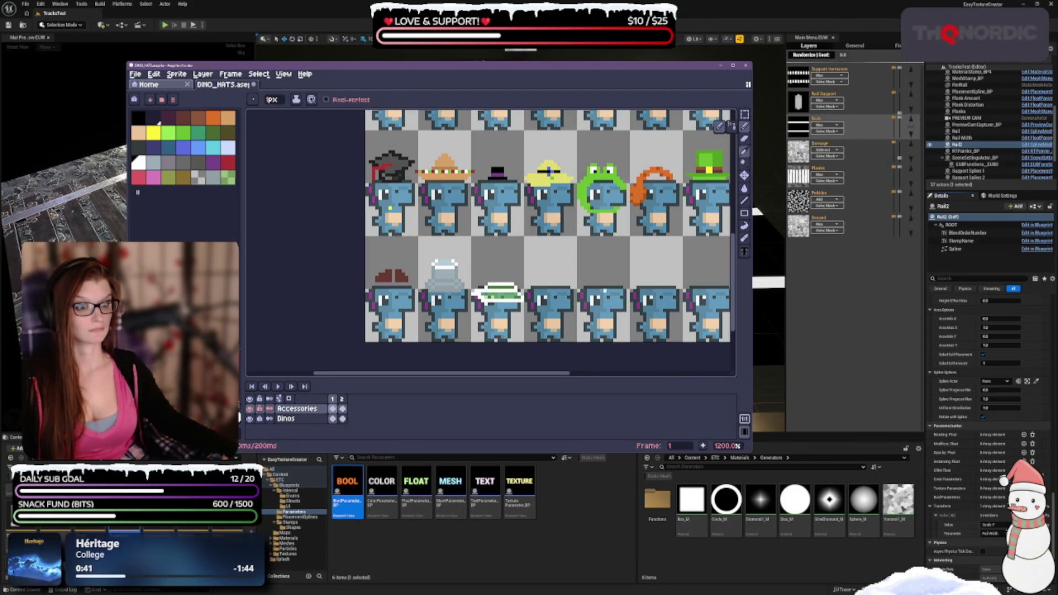
{"action": "scroll", "coordinate": [549, 171], "scroll_direction": "down", "scroll_amount": 3}
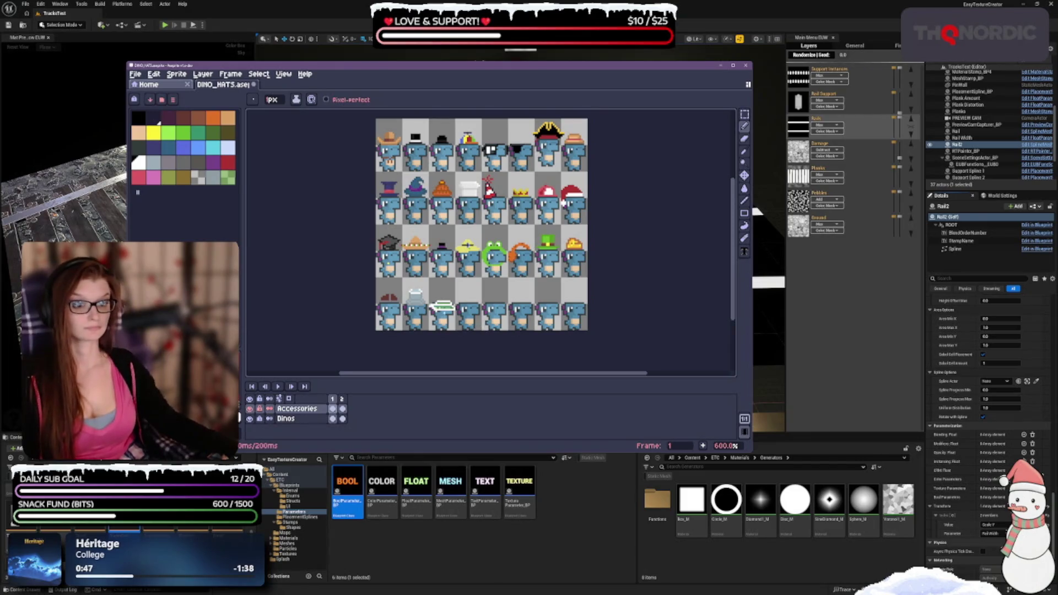
{"action": "scroll", "coordinate": [486, 283], "scroll_direction": "up", "scroll_amount": 1}
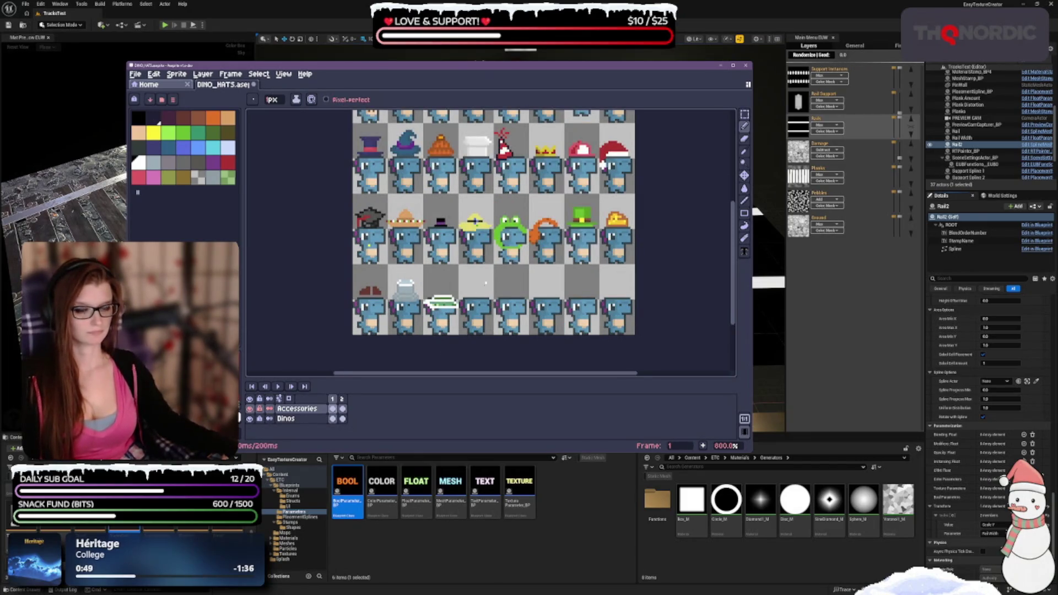
{"action": "scroll", "coordinate": [469, 293], "scroll_direction": "up", "scroll_amount": 1}
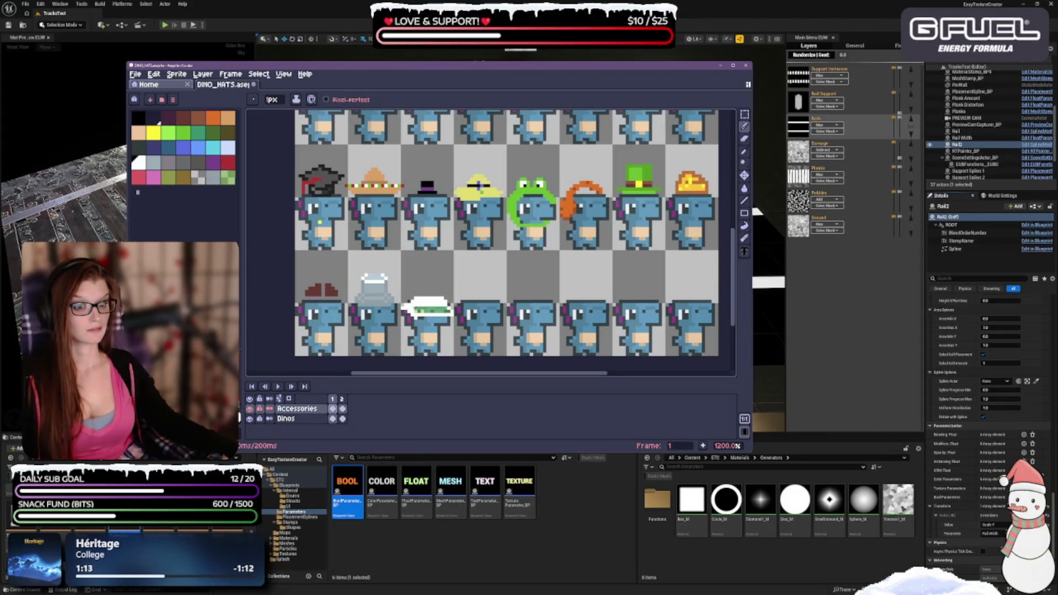
{"action": "key", "text": "ctrl+z"}
{"action": "key", "text": "v"}
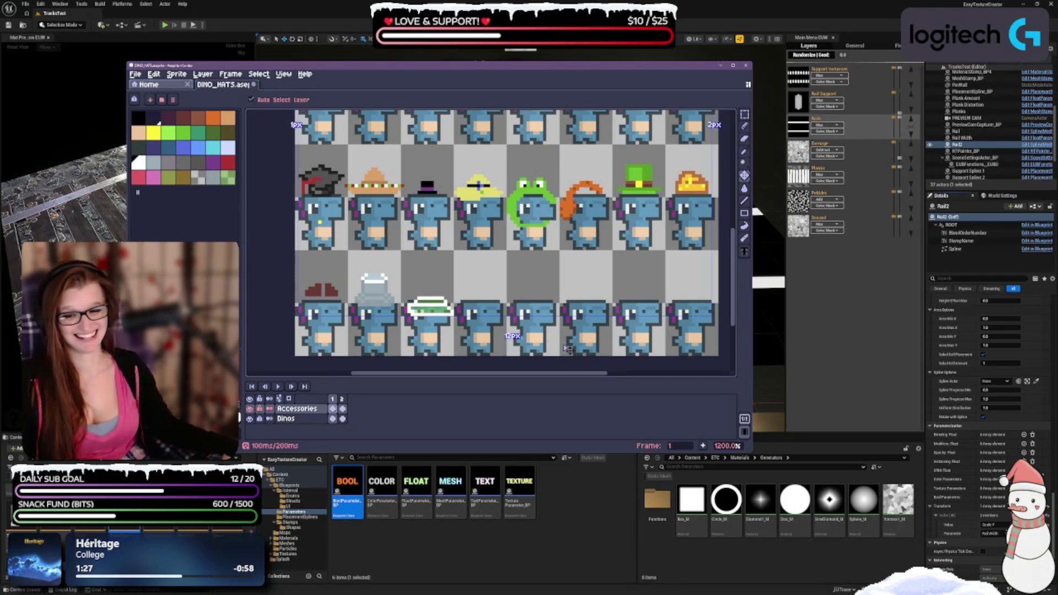
{"action": "key", "text": "b"}
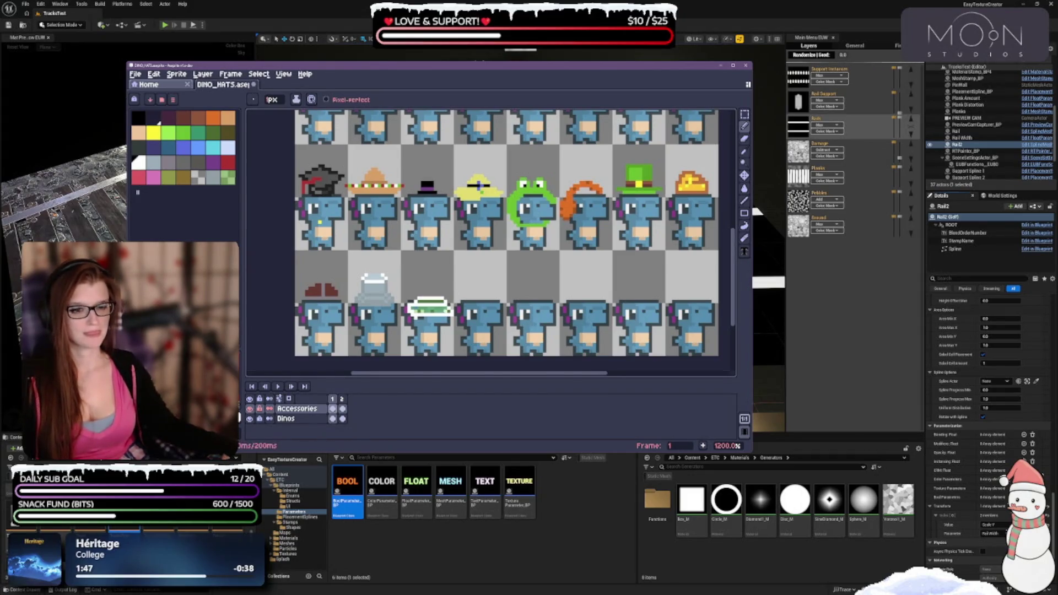
Step: Marquee-select the striped hat on the second row's third dino
{"action": "key", "text": "plus"}
{"action": "left_click", "coordinate": [746, 114]}
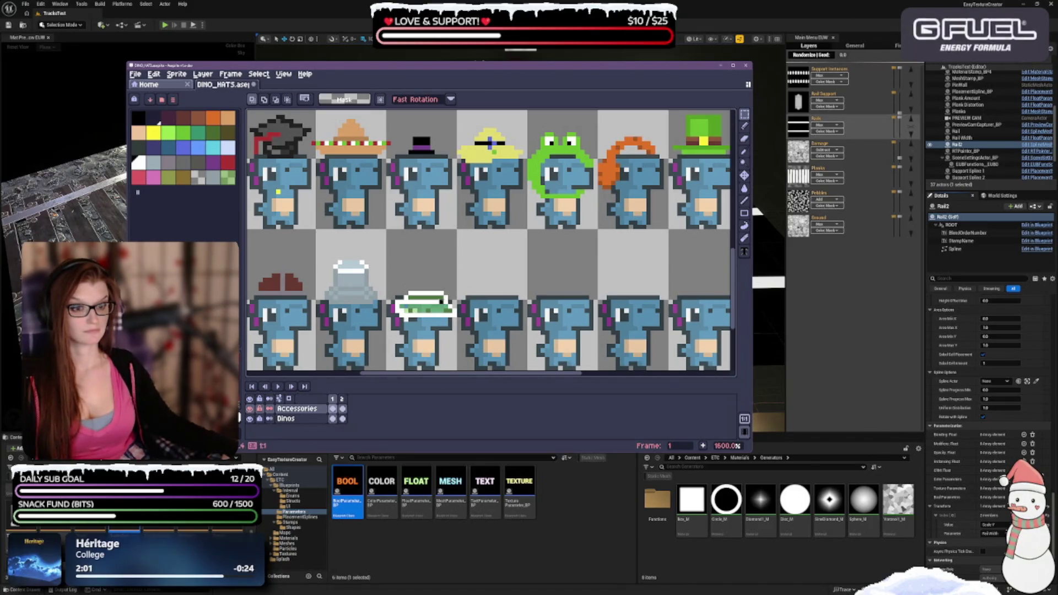
{"action": "mouse_move", "coordinate": [443, 293]}
{"action": "left_mouse_down"}
{"action": "mouse_move", "coordinate": [408, 292]}
{"action": "mouse_move", "coordinate": [448, 309]}
{"action": "left_mouse_up"}
Step: Nudge the selected striped hat up one pixel and deselect it
{"action": "key", "text": "Up"}
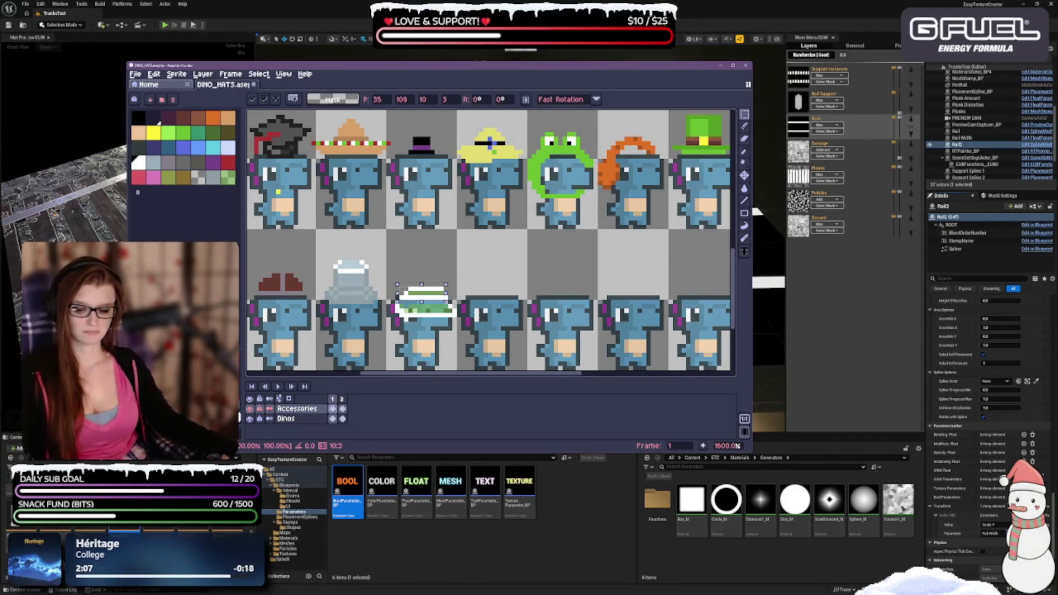
{"action": "key", "text": "ctrl+d"}
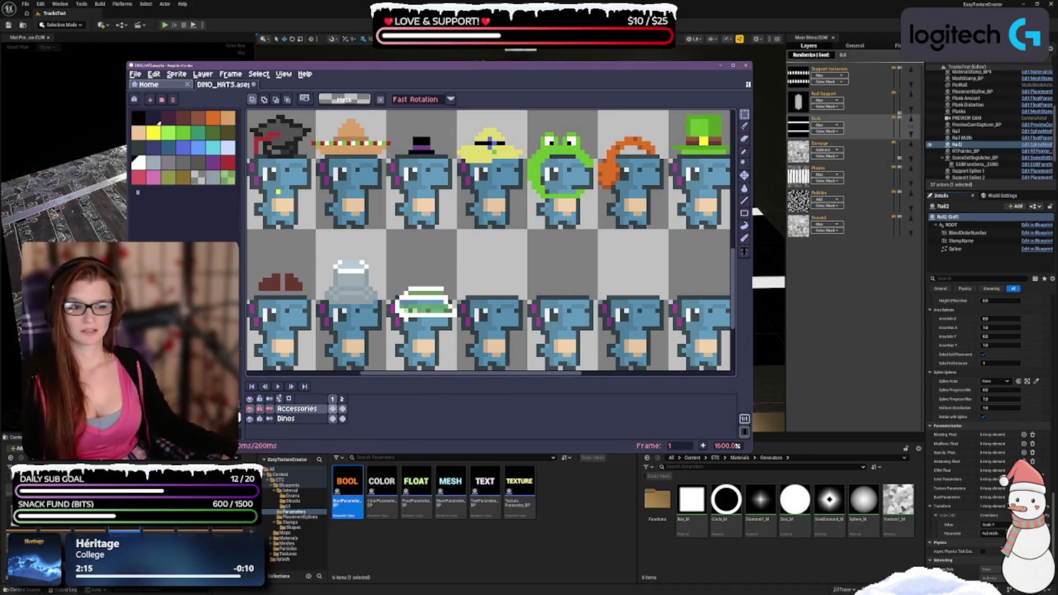
{"action": "left_click", "coordinate": [744, 139]}
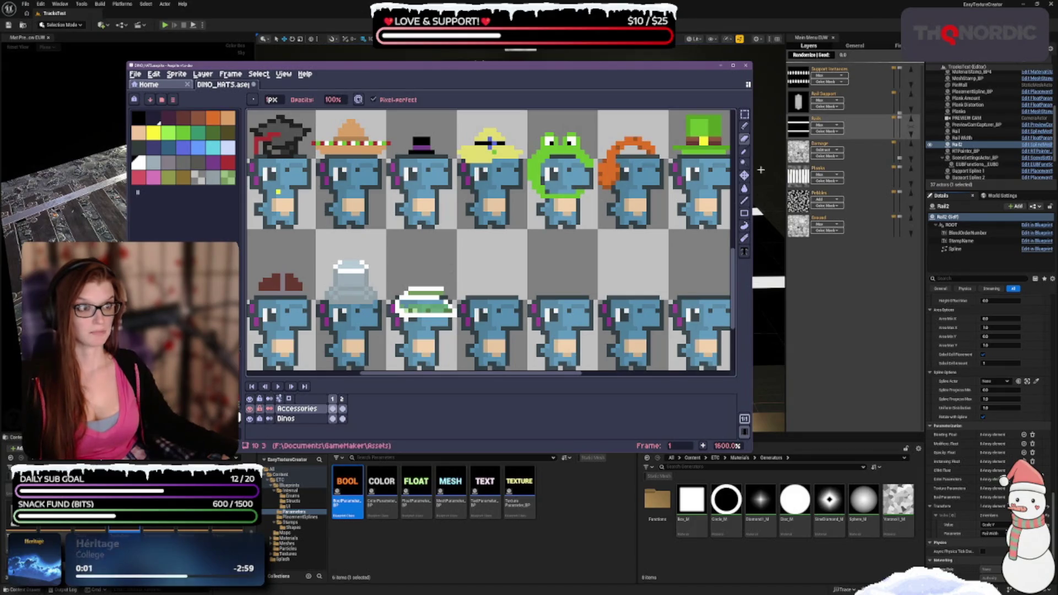
{"action": "key", "text": "shift+b"}
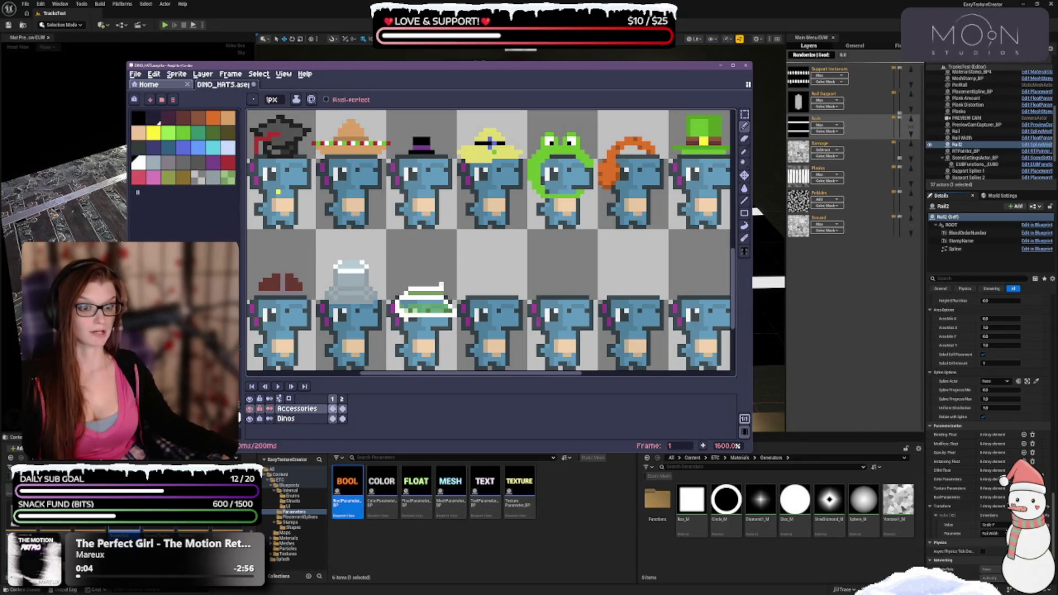
Step: In Preferences > Editor, change the right-click action to Erase and confirm
{"action": "left_click", "coordinate": [134, 74]}
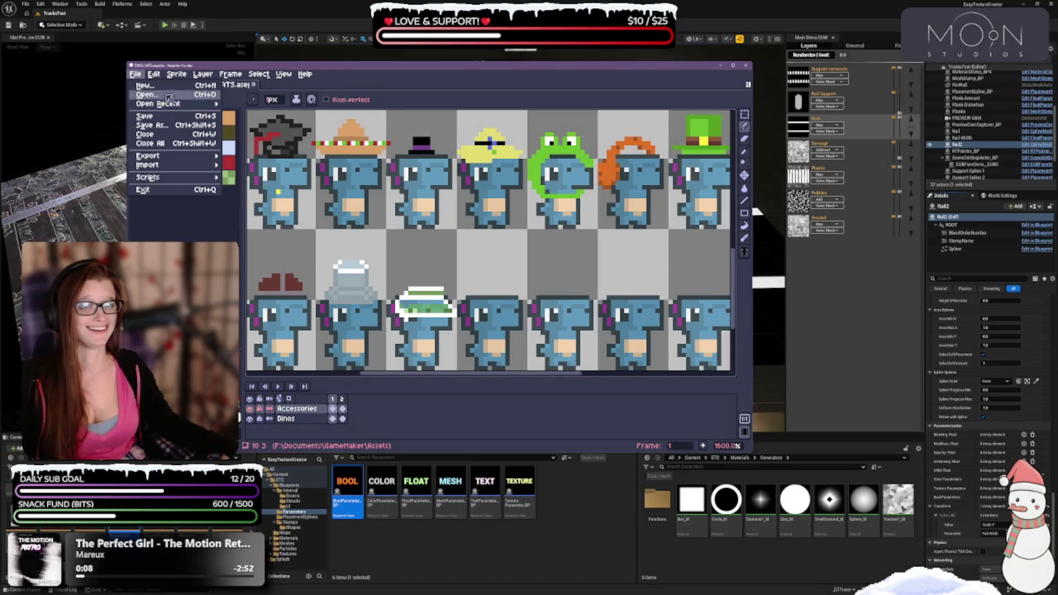
{"action": "mouse_move", "coordinate": [153, 74]}
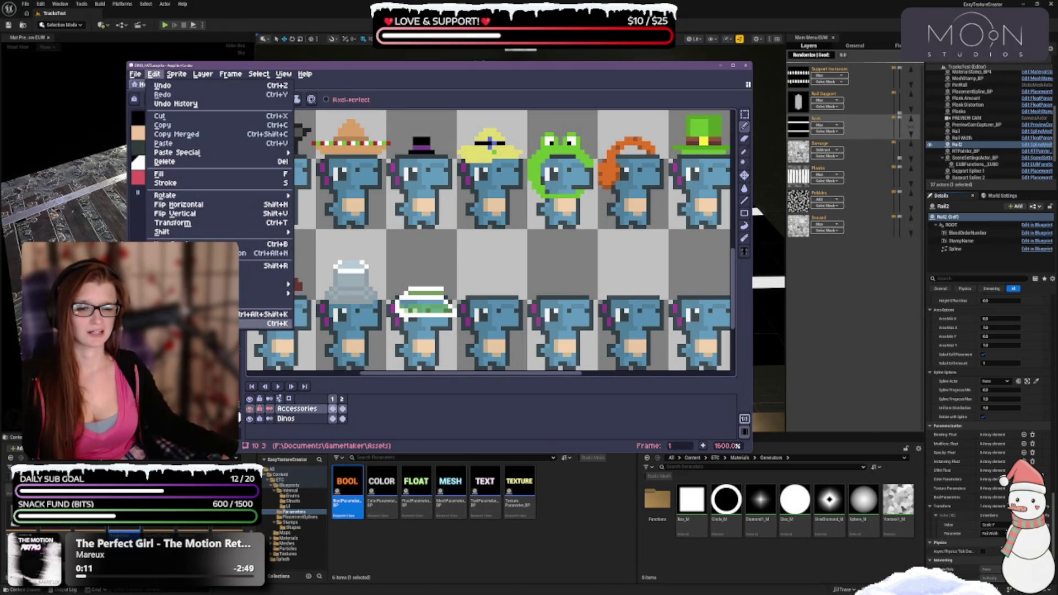
{"action": "left_click", "coordinate": [264, 324]}
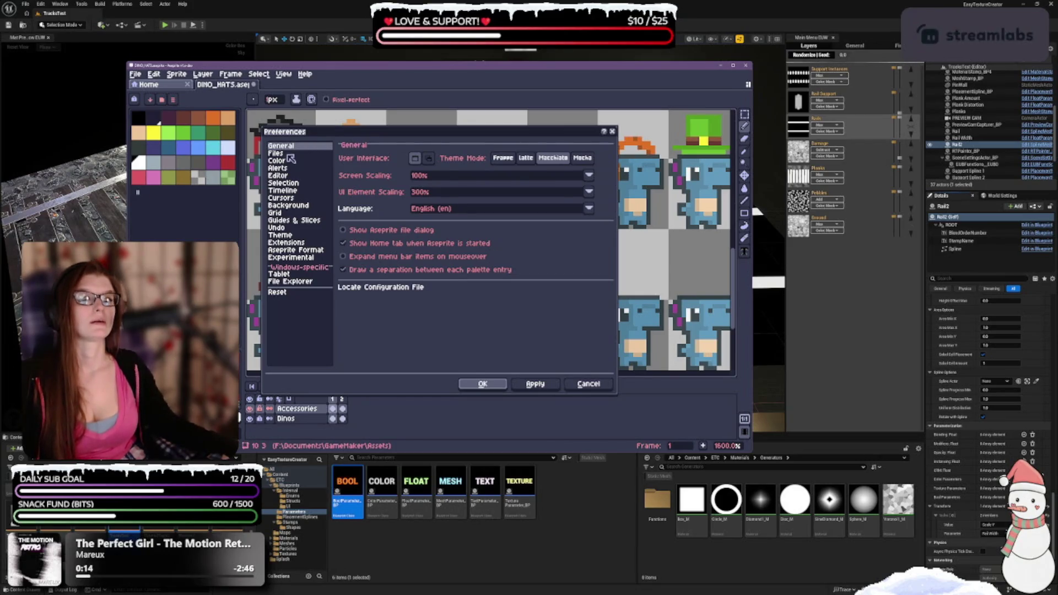
{"action": "left_click", "coordinate": [290, 155]}
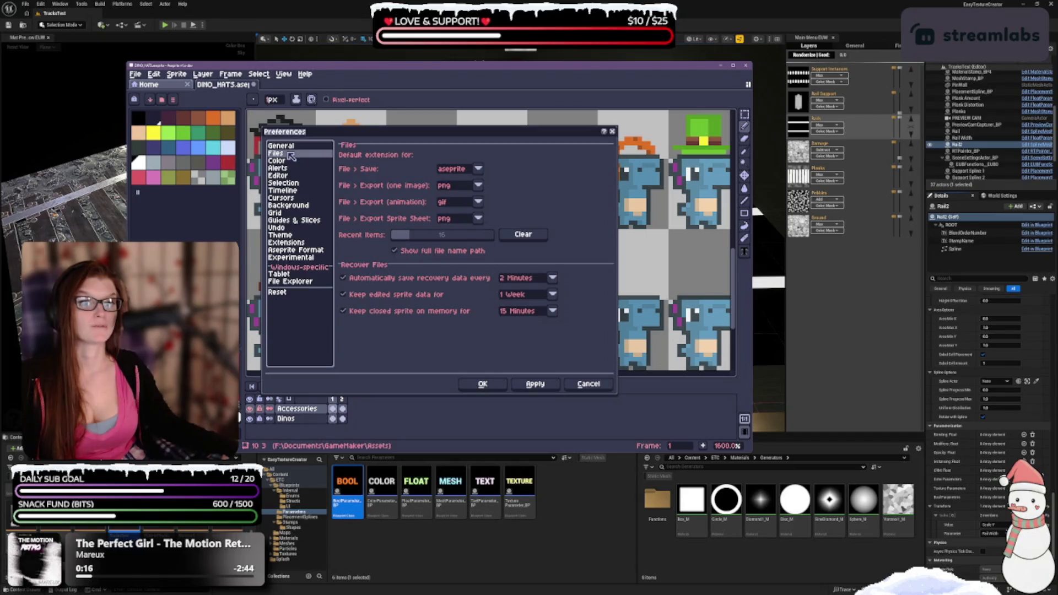
{"action": "left_click", "coordinate": [284, 163]}
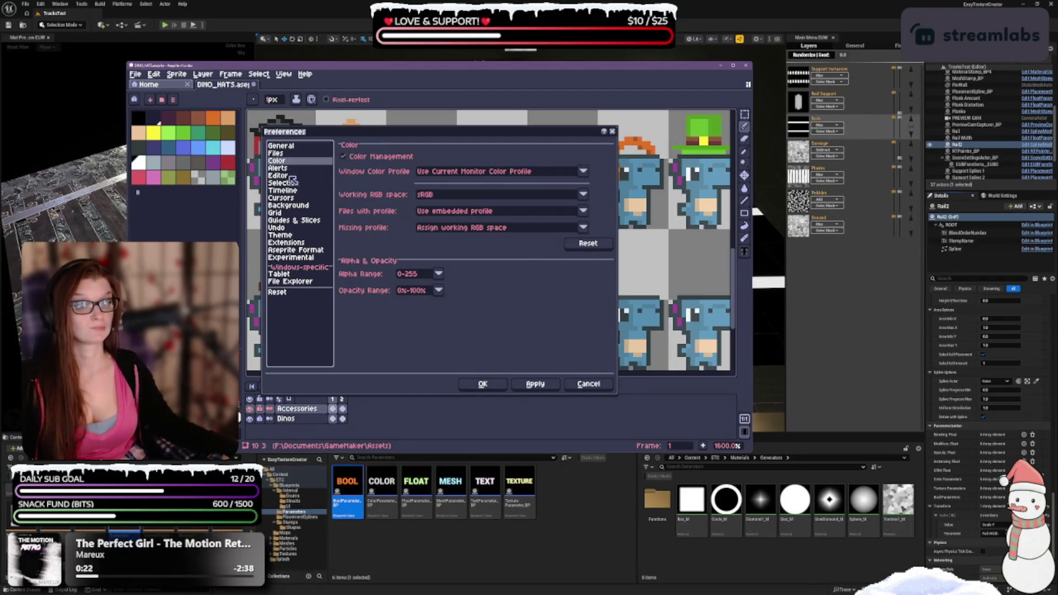
{"action": "left_click", "coordinate": [291, 176]}
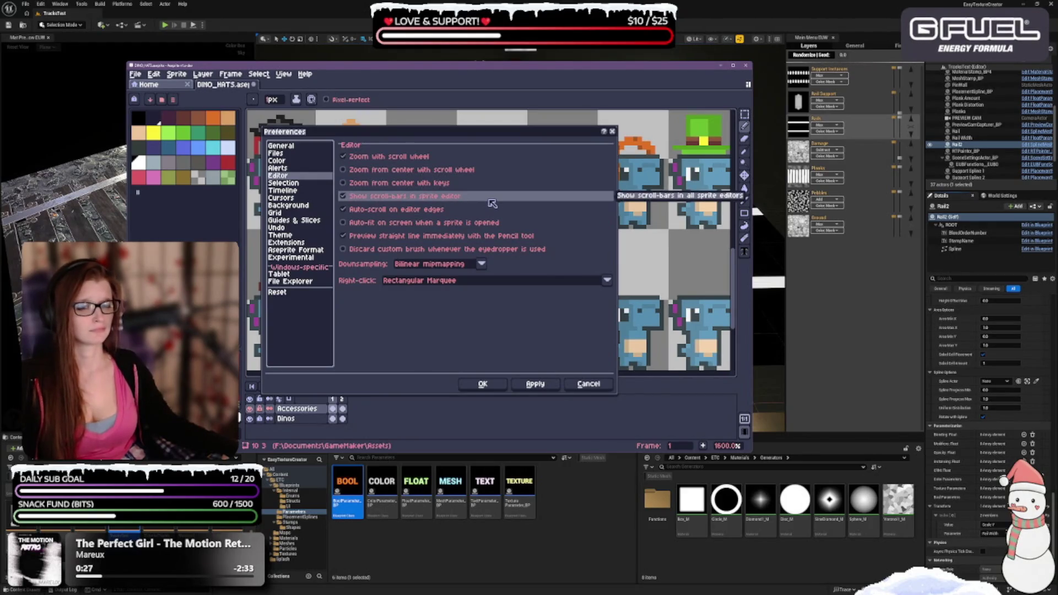
{"action": "left_click", "coordinate": [434, 282]}
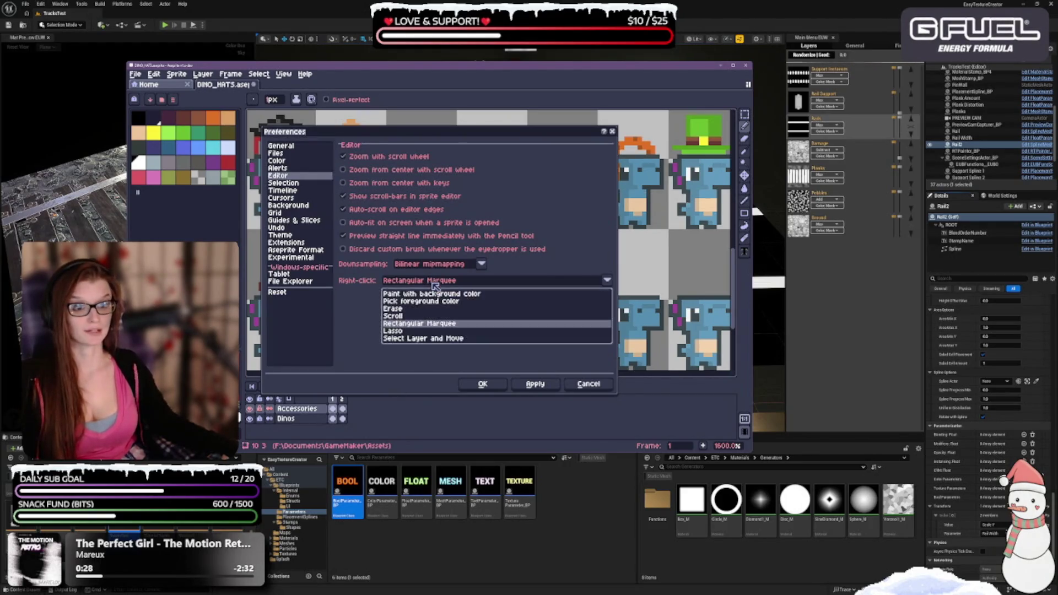
{"action": "left_click", "coordinate": [395, 310]}
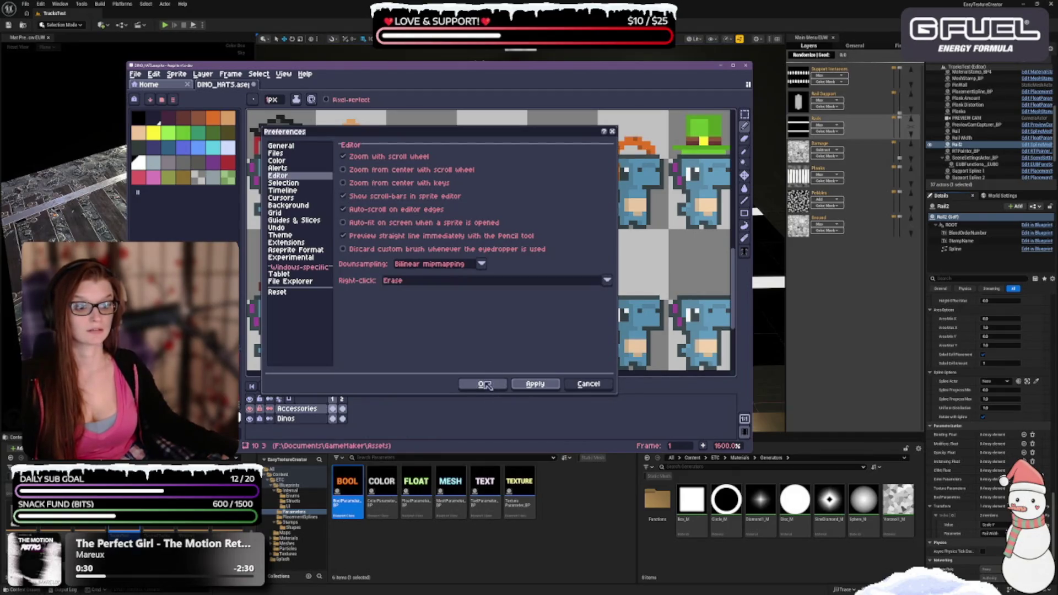
{"action": "left_click", "coordinate": [484, 385]}
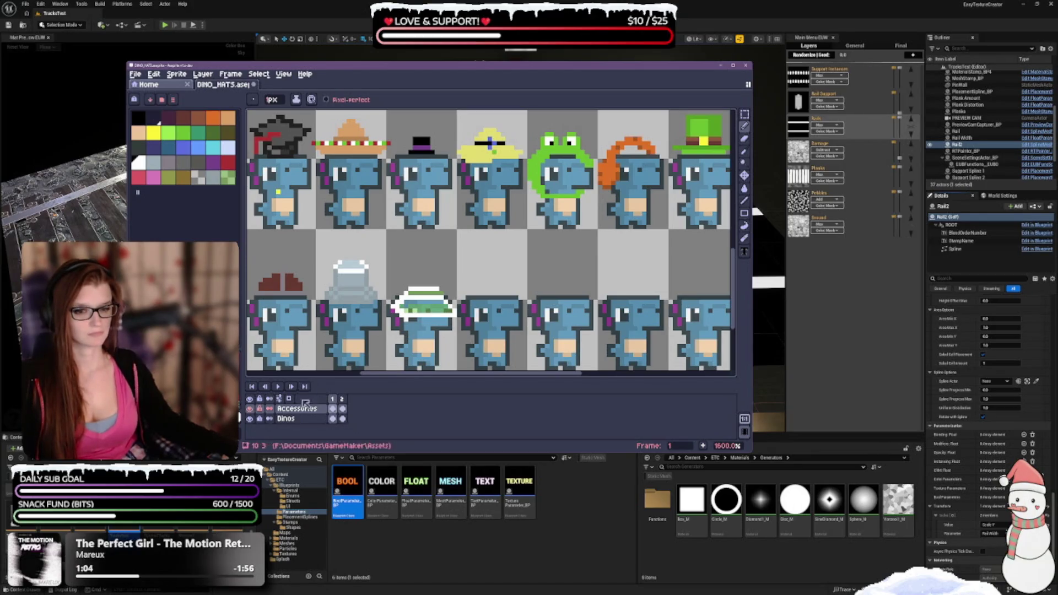
Step: Hide the Dinos layer so only the hats are visible
{"action": "left_click", "coordinate": [250, 419]}
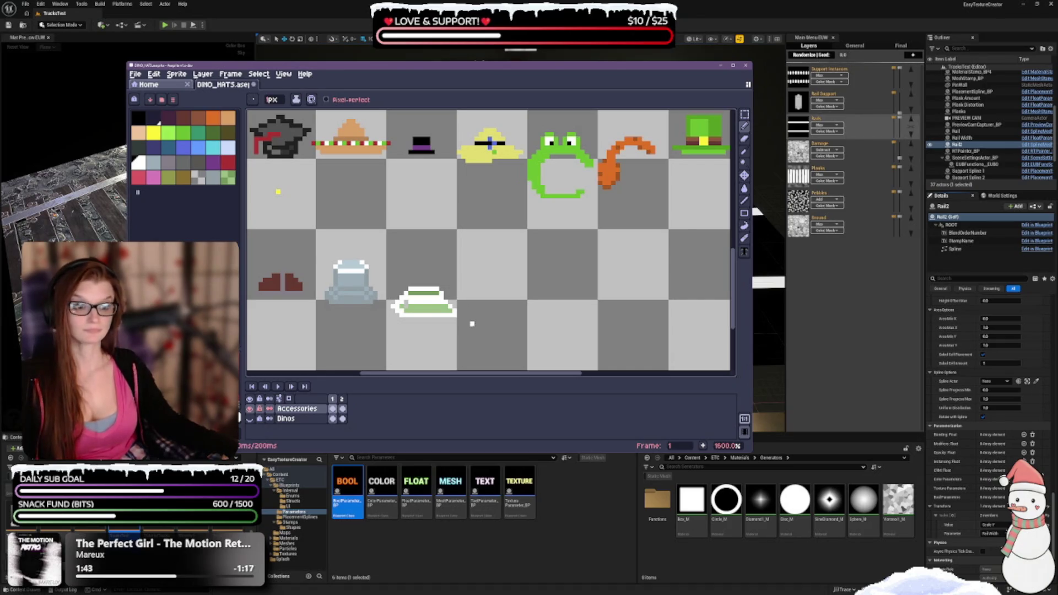
Step: Try an erase on the green hat's interior, undo it, and show the Dinos layer again
{"action": "left_click", "coordinate": [228, 177]}
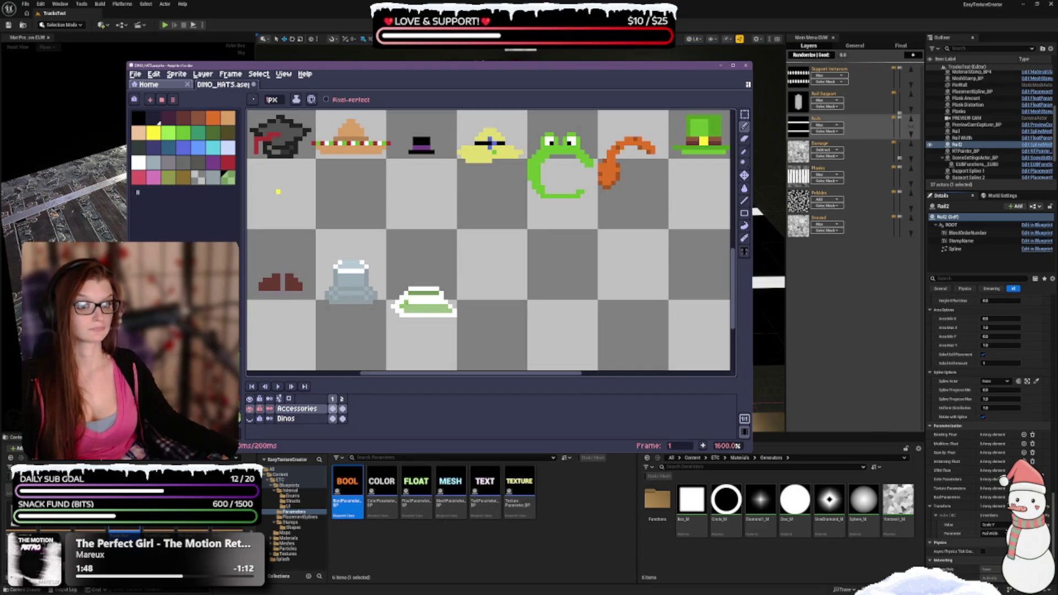
{"action": "left_click", "coordinate": [139, 162]}
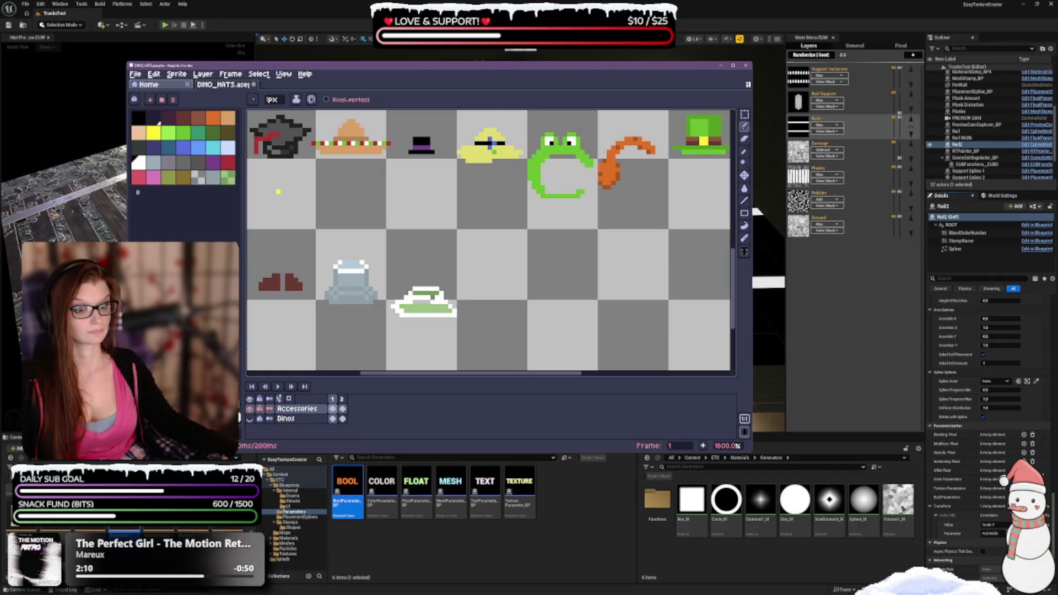
{"action": "key", "text": "b"}
{"action": "key", "text": "e"}
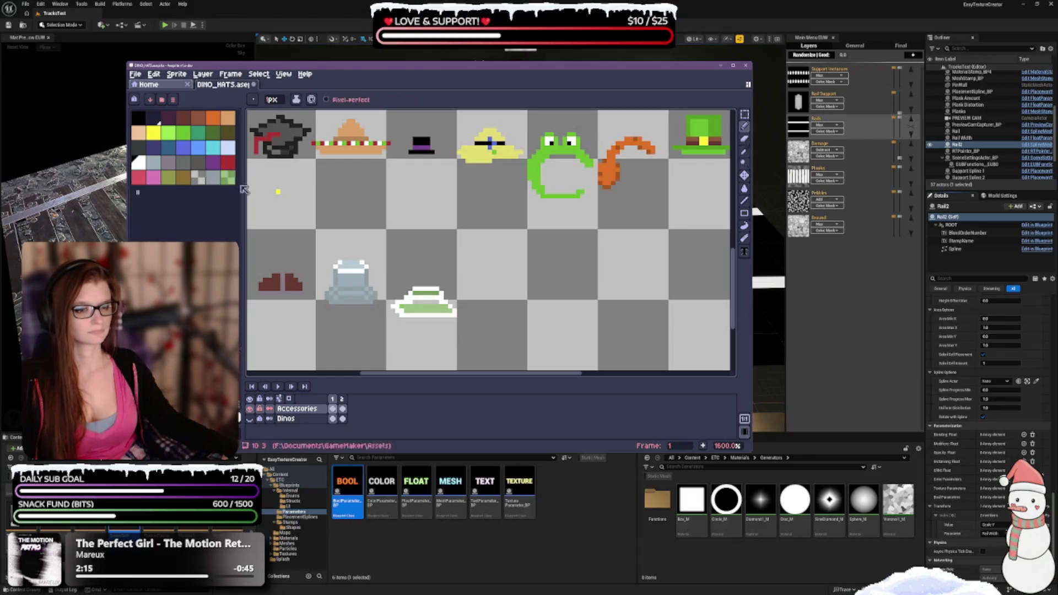
{"action": "left_click", "coordinate": [227, 177]}
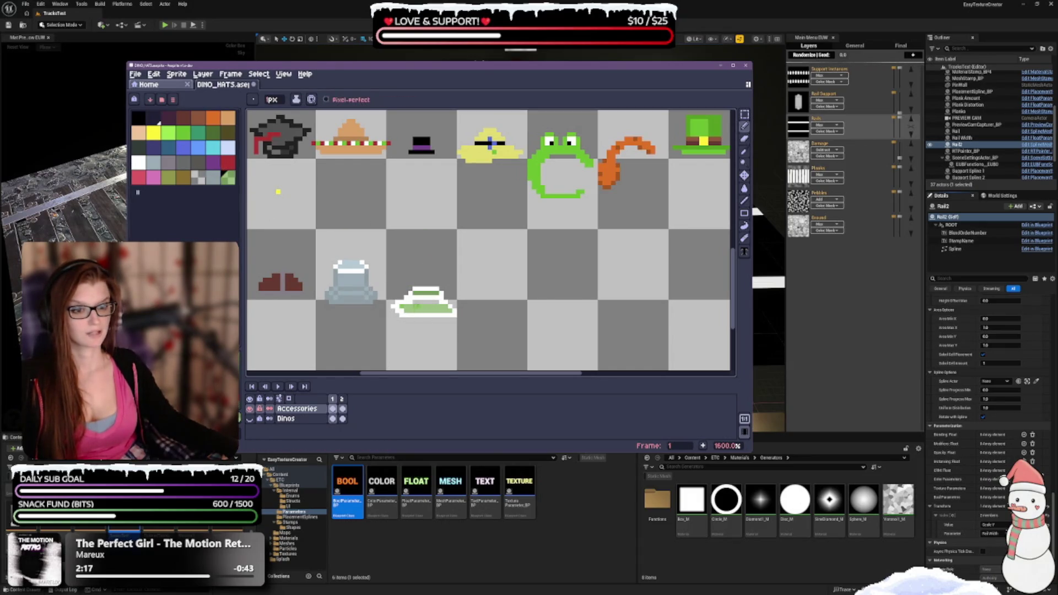
{"action": "left_click", "coordinate": [424, 301]}
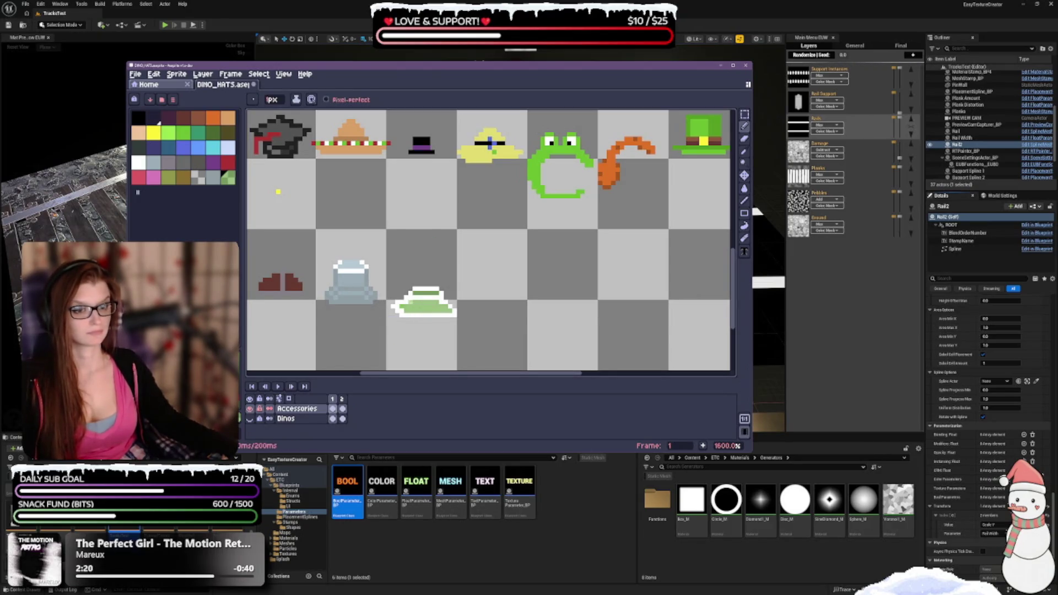
{"action": "key", "text": "ctrl+z"}
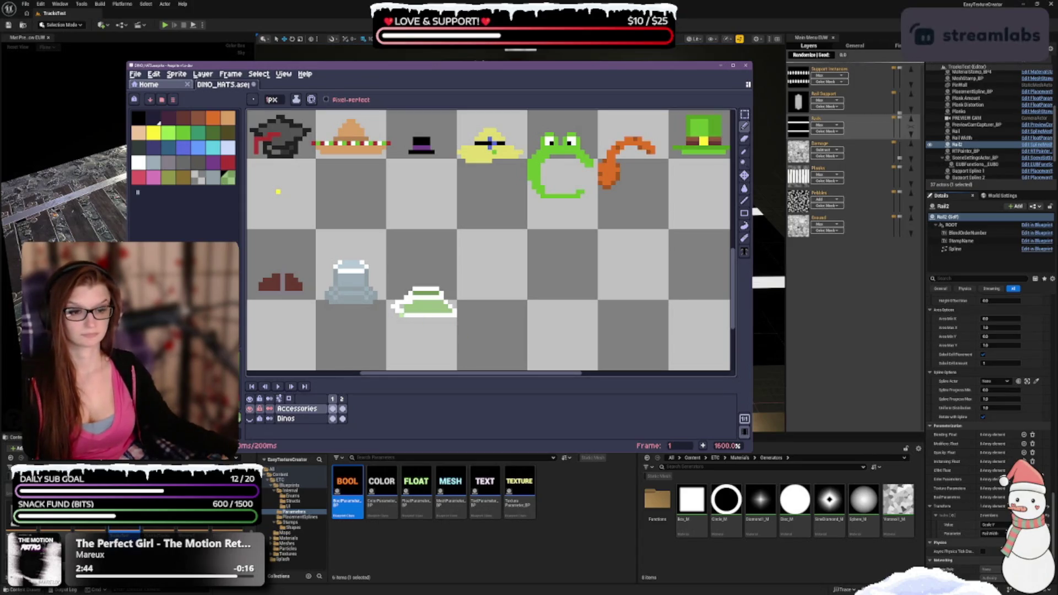
{"action": "left_click", "coordinate": [250, 419]}
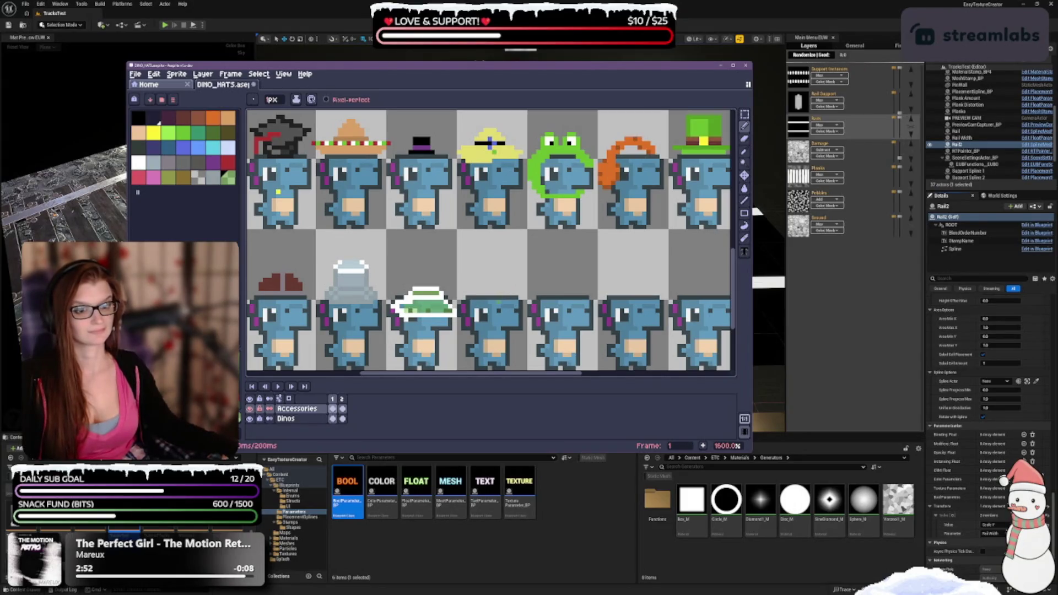
{"action": "key", "text": "v"}
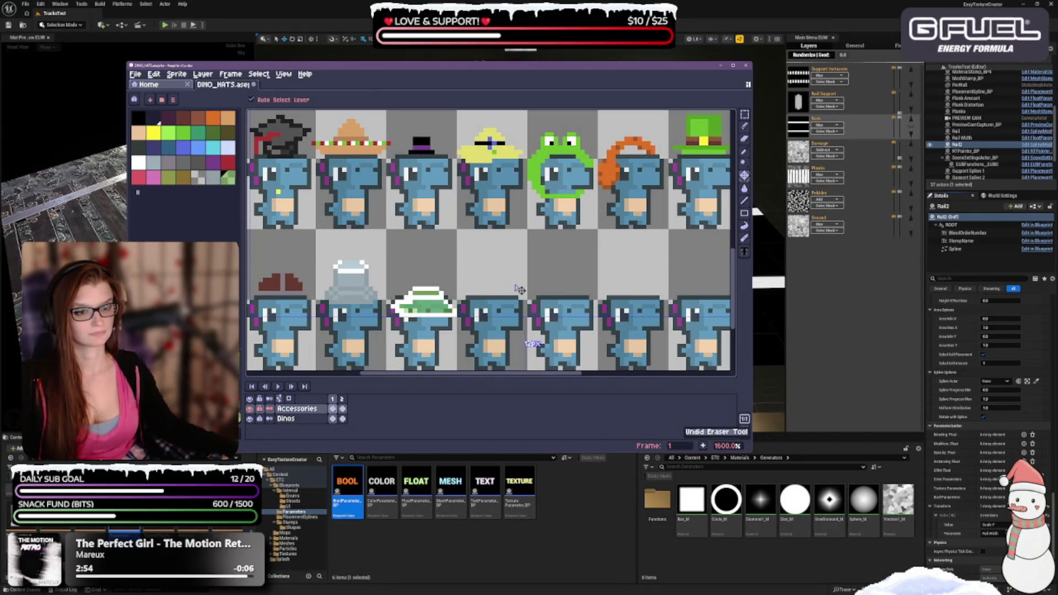
{"action": "key", "text": "b"}
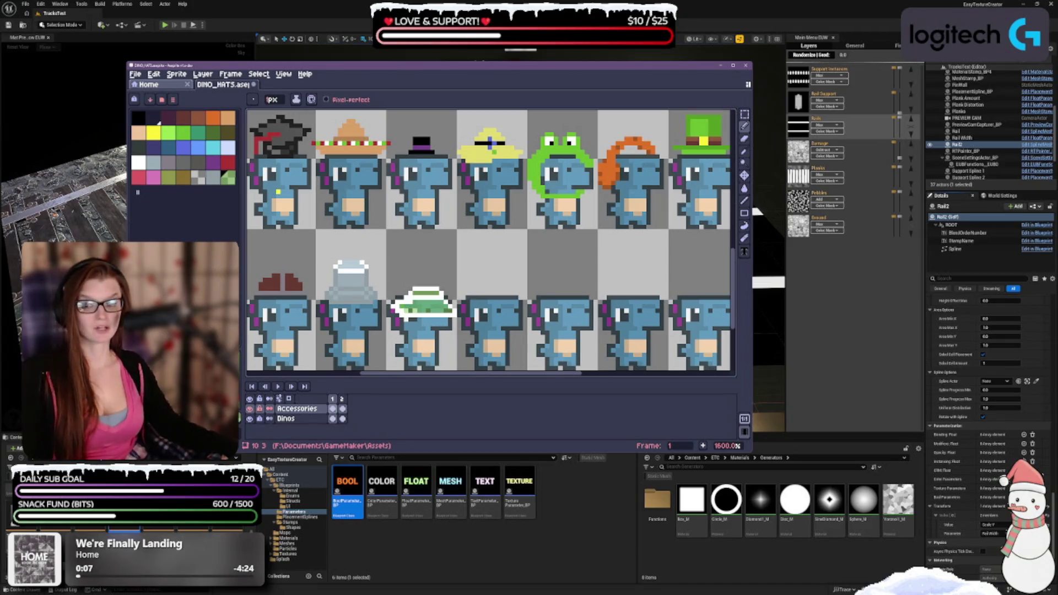
{"action": "scroll", "coordinate": [491, 240], "scroll_direction": "down", "scroll_amount": 2}
{"action": "scroll", "coordinate": [491, 240], "scroll_direction": "up", "scroll_amount": 2}
{"action": "scroll", "coordinate": [491, 240], "scroll_direction": "down", "scroll_amount": 2}
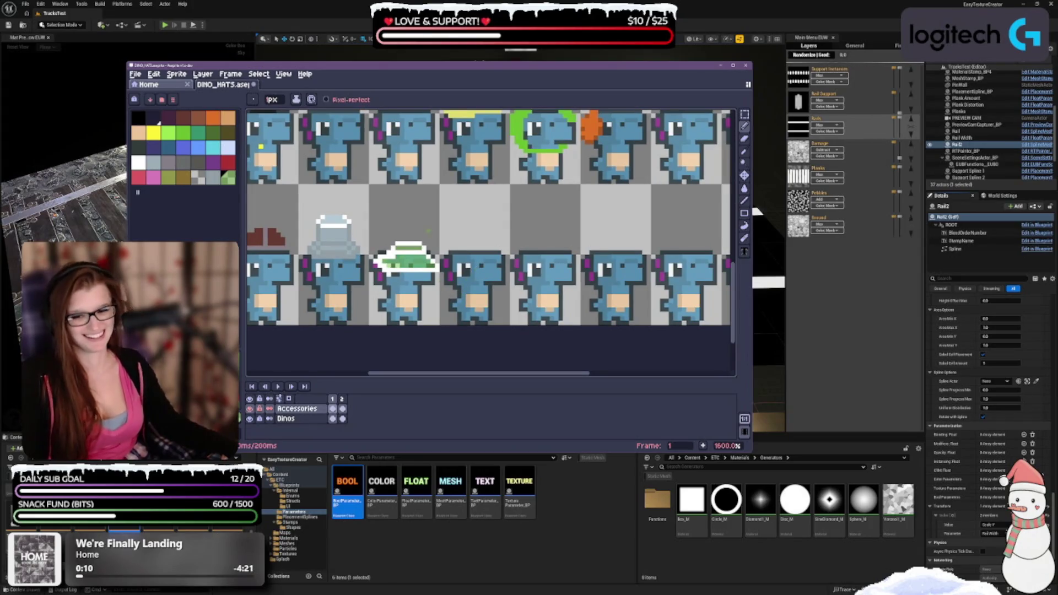
{"action": "key", "text": "e"}
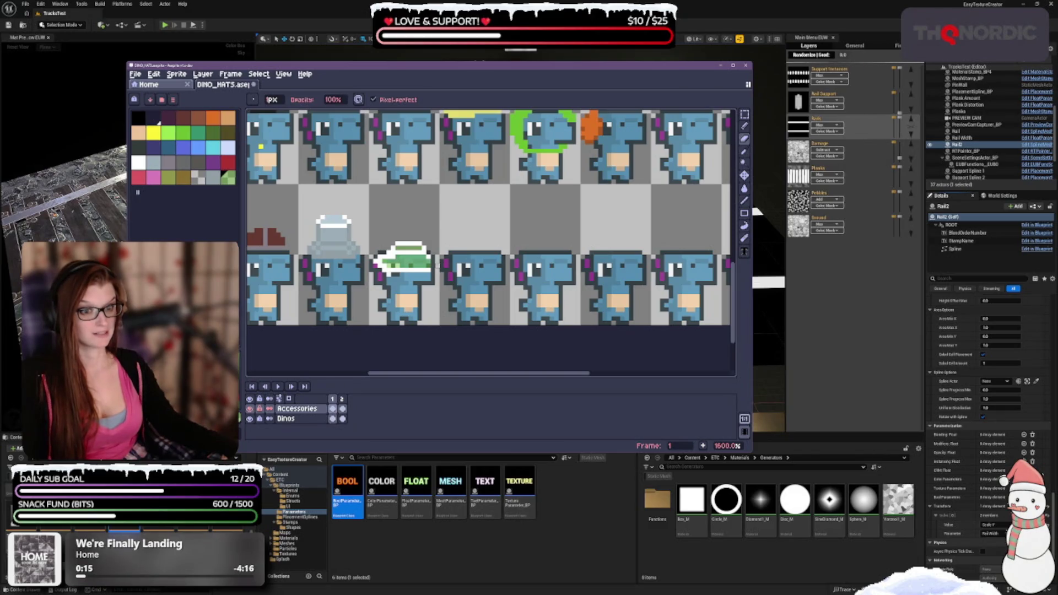
Step: Erase the green hat on the lower-row dino, then undo the last stroke
{"action": "left_click_drag", "start_coordinate": [423, 249], "coordinate": [381, 254]}
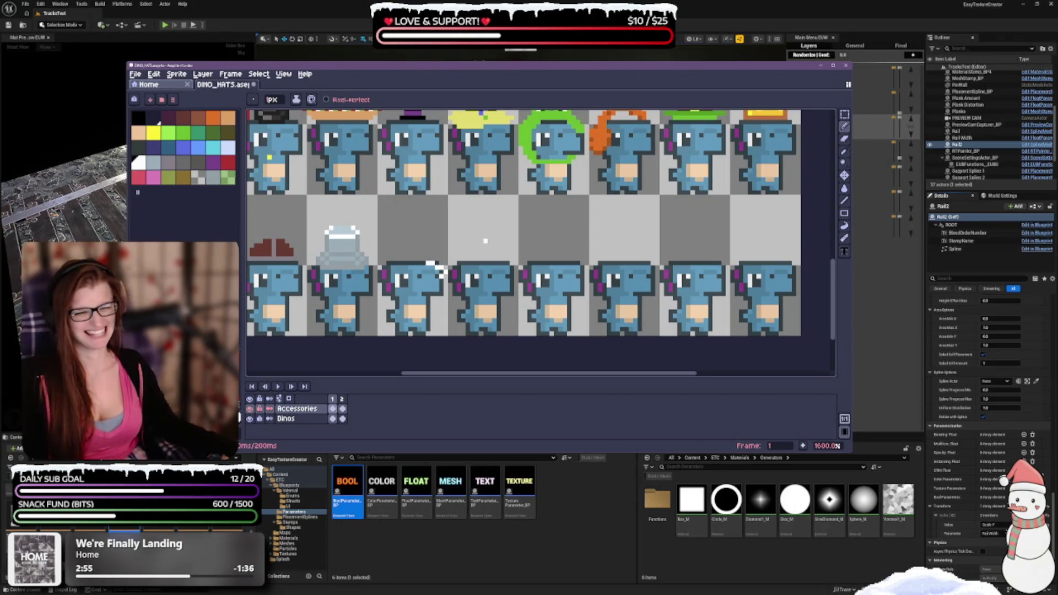
{"action": "key", "text": "ctrl+z"}
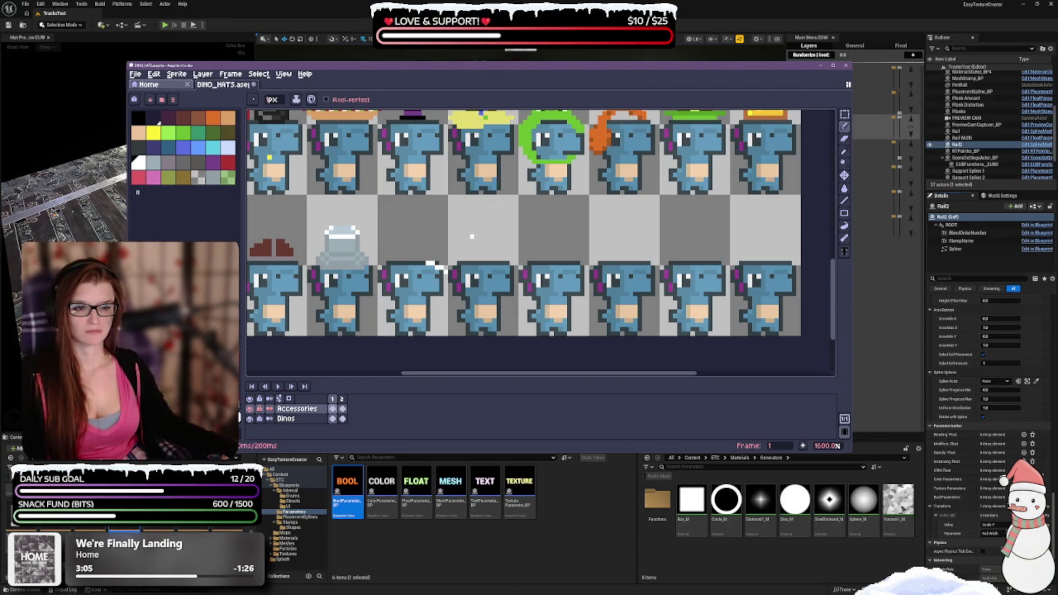
Step: Undo the white pencil strokes on the third lower-row dino, leaving a thin white band
{"action": "key", "text": "v"}
{"action": "key", "text": "b"}
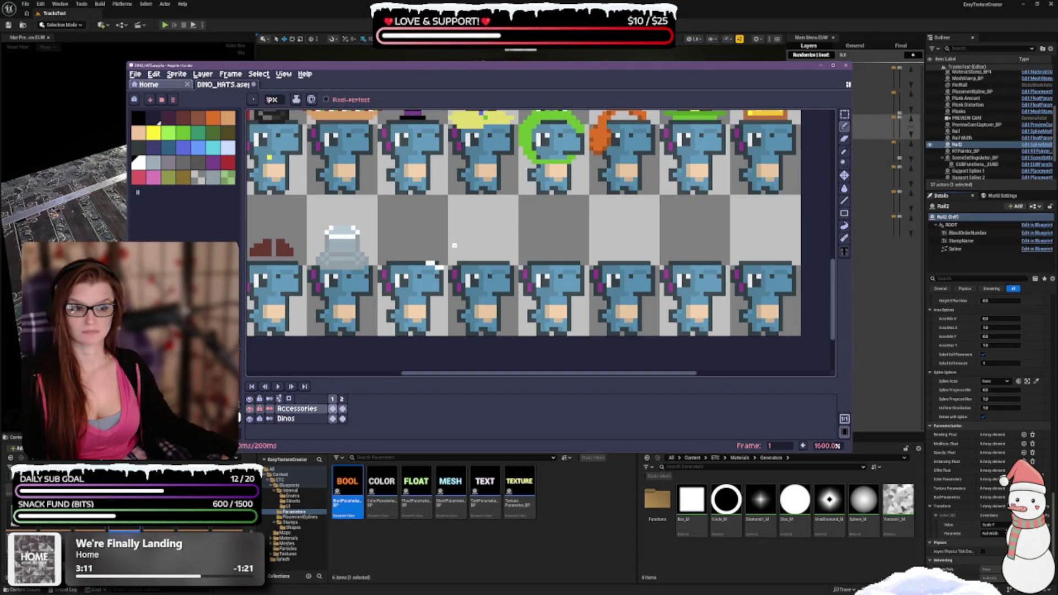
{"action": "key", "text": "v"}
{"action": "key", "text": "ctrl+z"}
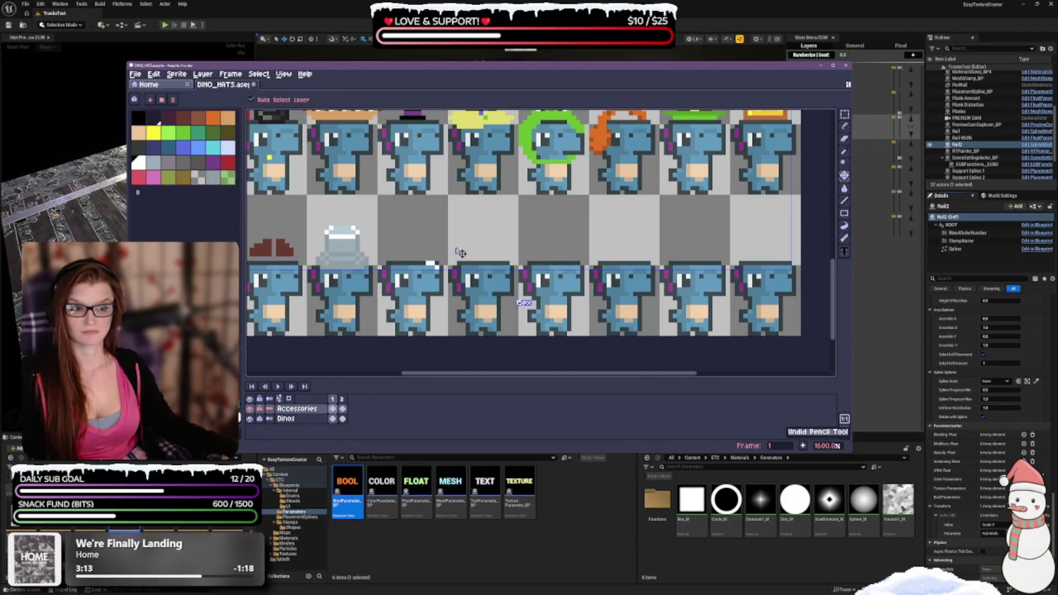
{"action": "key", "text": "b"}
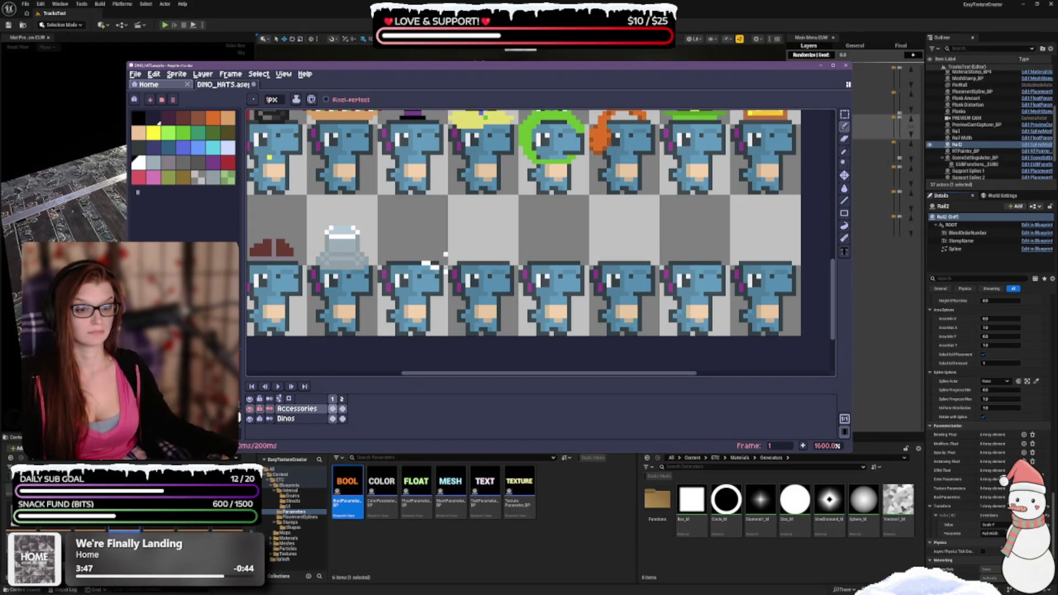
{"action": "key", "text": "ctrl+z"}
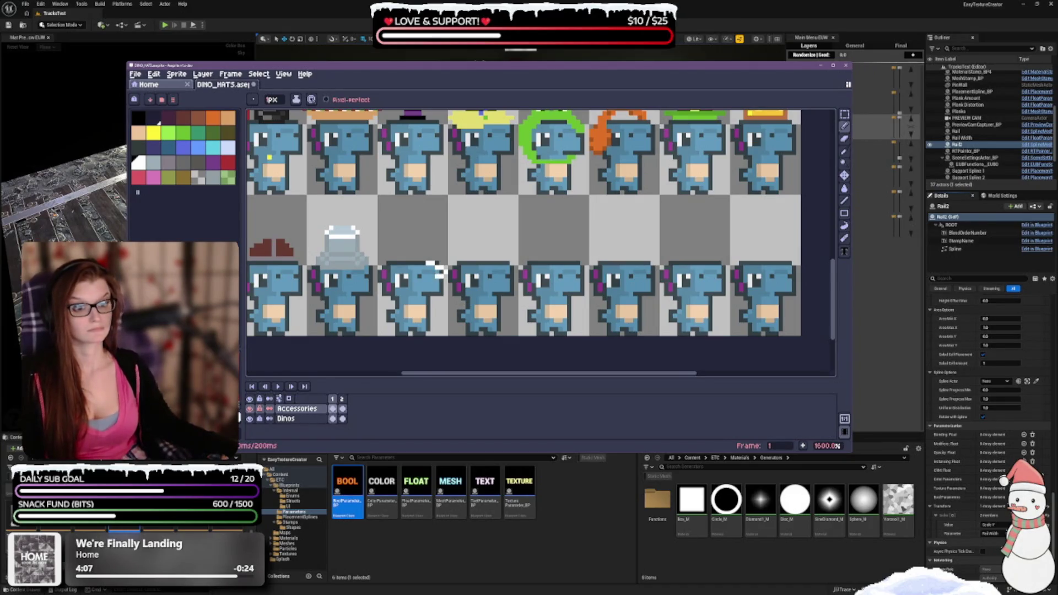
{"action": "key", "text": "ctrl+z"}
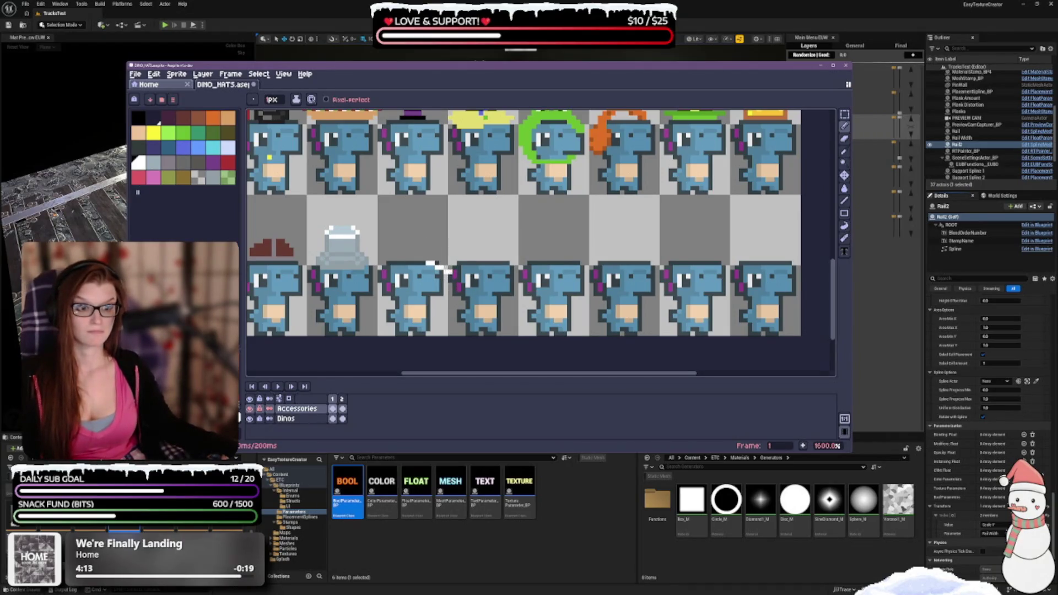
{"action": "key", "text": "ctrl+z"}
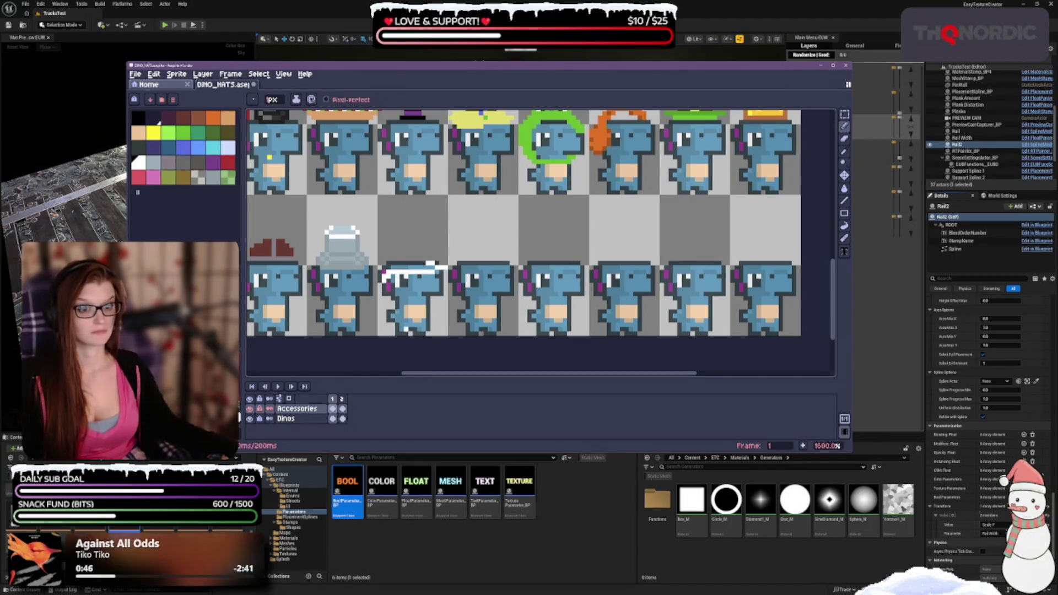
Step: Draw a white brimmed hat with a dark band on the third lower-row dino's head
{"action": "key", "text": "e"}
{"action": "key", "text": "b"}
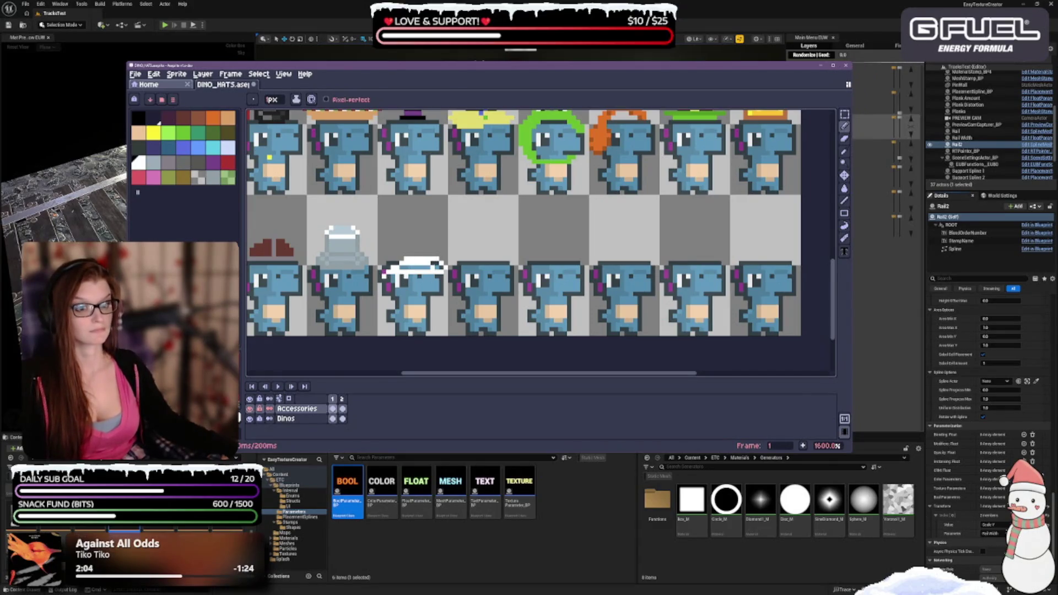
Step: Undo the latest white stroke on the third lower-row dino's hat
{"action": "key", "text": "v"}
{"action": "key", "text": "b"}
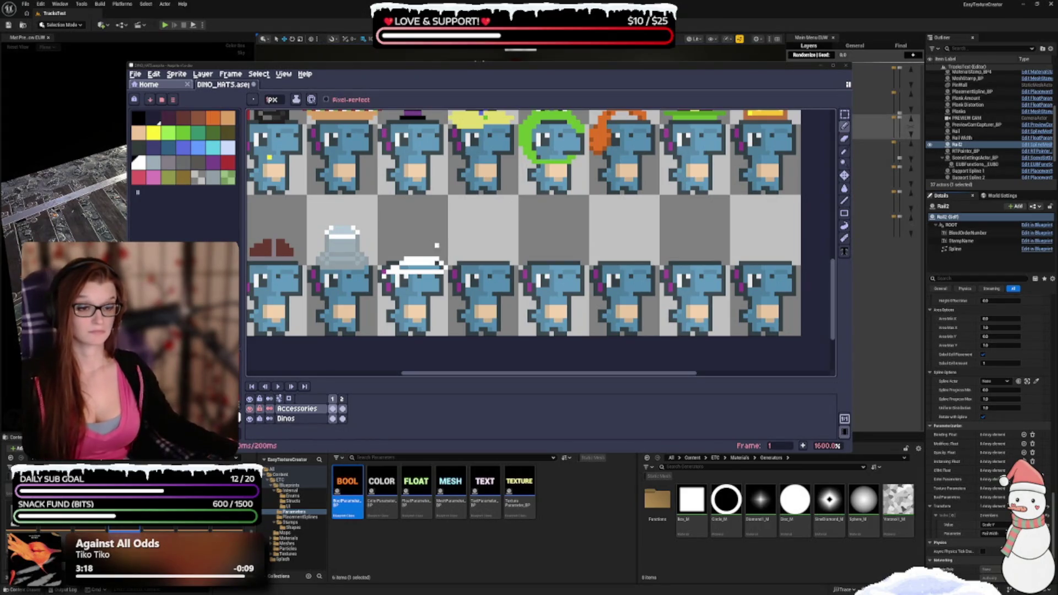
{"action": "left_click", "coordinate": [432, 241]}
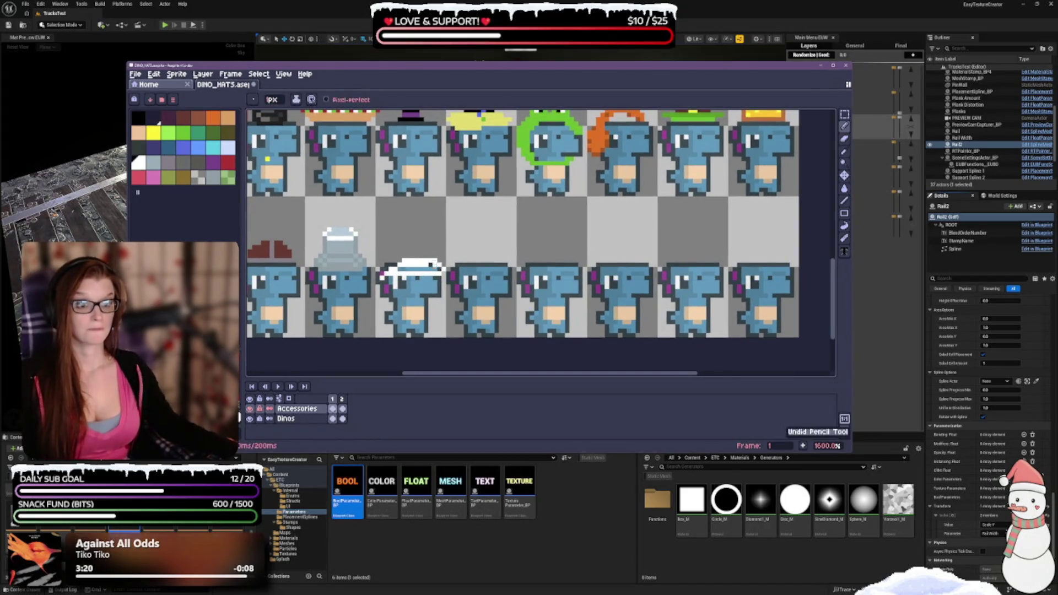
{"action": "key", "text": "ctrl+z"}
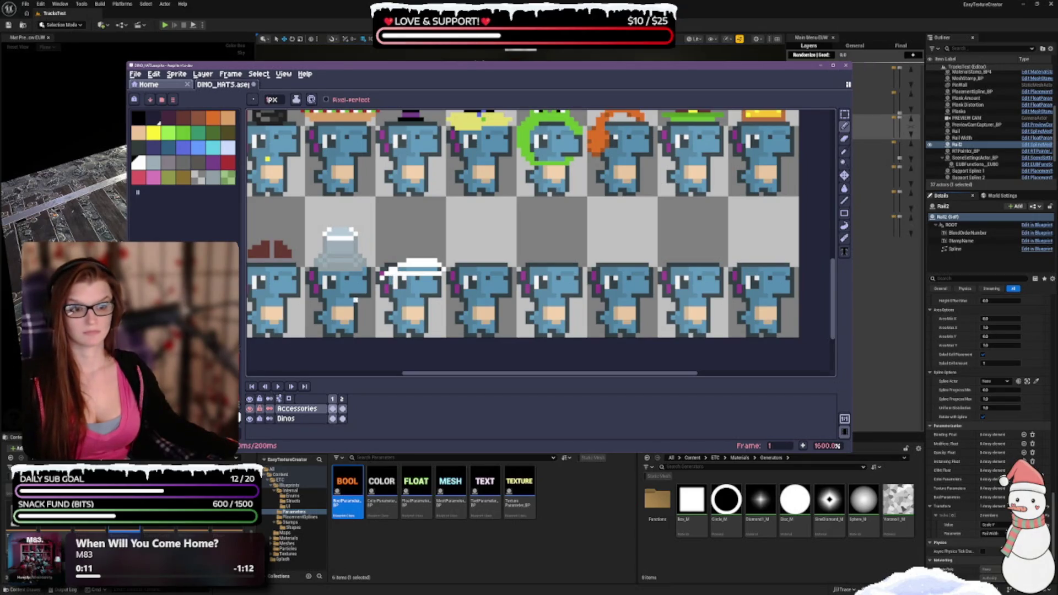
Step: Begin extending the white hat's top leftward with the Pencil
{"action": "key", "text": "e"}
{"action": "key", "text": "b"}
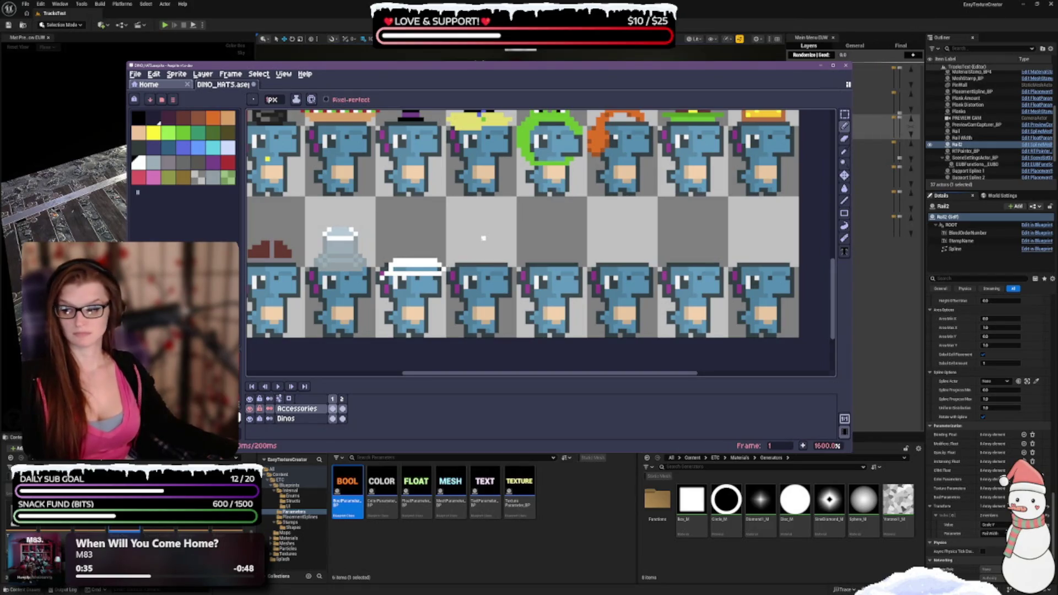
{"action": "key", "text": "e"}
{"action": "key", "text": "b"}
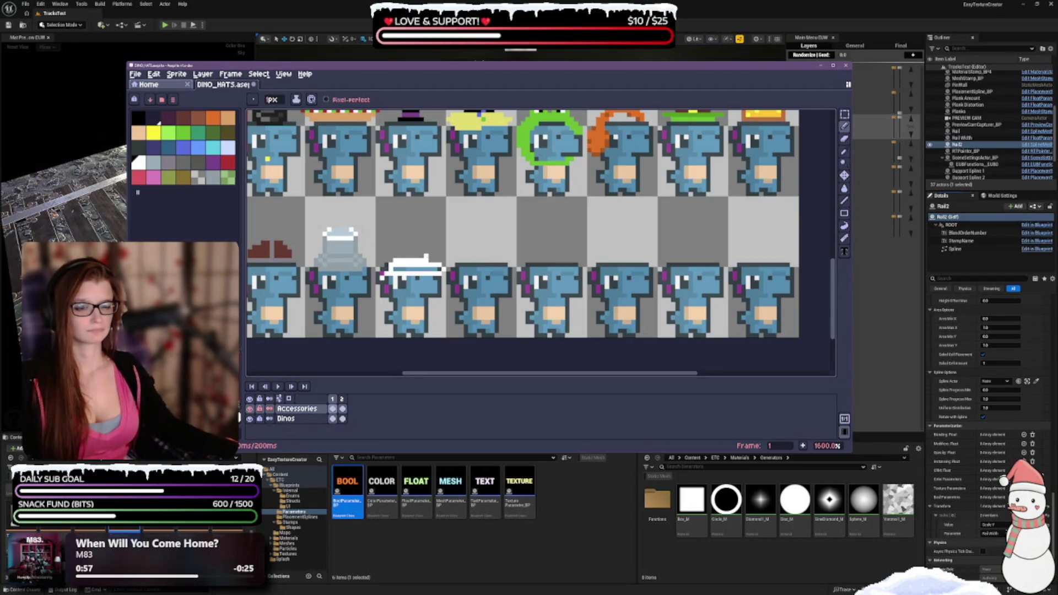
{"action": "left_click", "coordinate": [417, 251]}
Step: Add white pixels at the hat's top-left to form a taller, rounded crown
{"action": "left_click", "coordinate": [414, 251]}
{"action": "left_click", "coordinate": [409, 251]}
{"action": "left_click", "coordinate": [406, 249]}
{"action": "left_click", "coordinate": [405, 251]}
{"action": "left_click", "coordinate": [401, 251]}
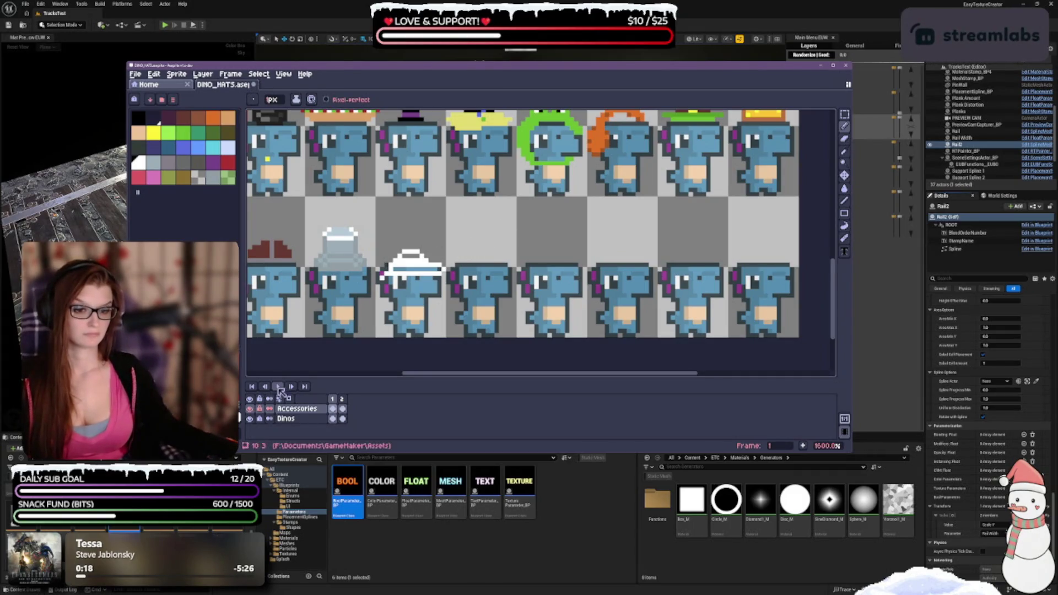
{"action": "left_click", "coordinate": [251, 419]}
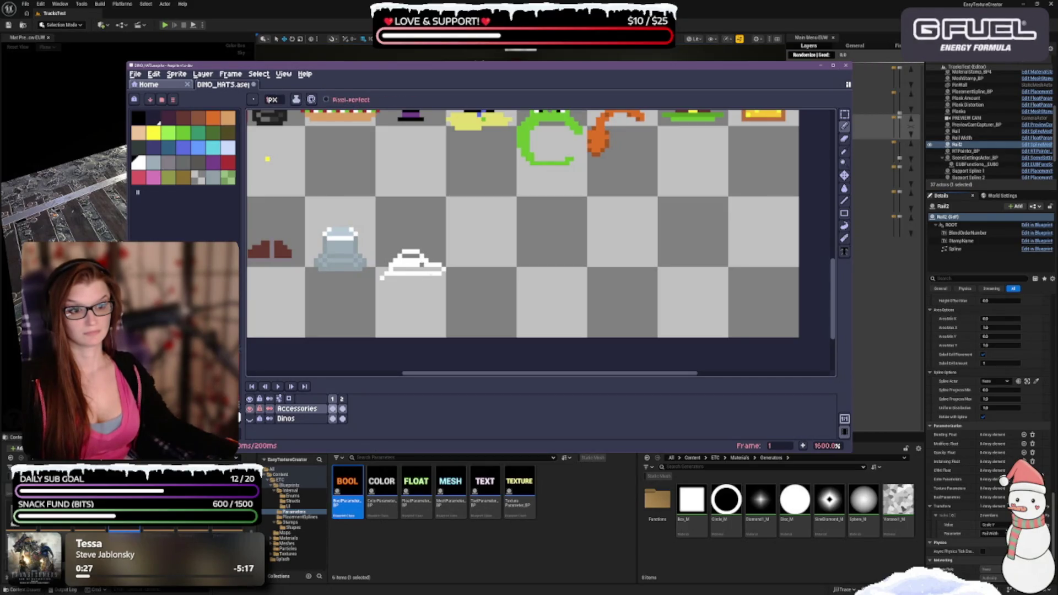
{"action": "left_click", "coordinate": [250, 419]}
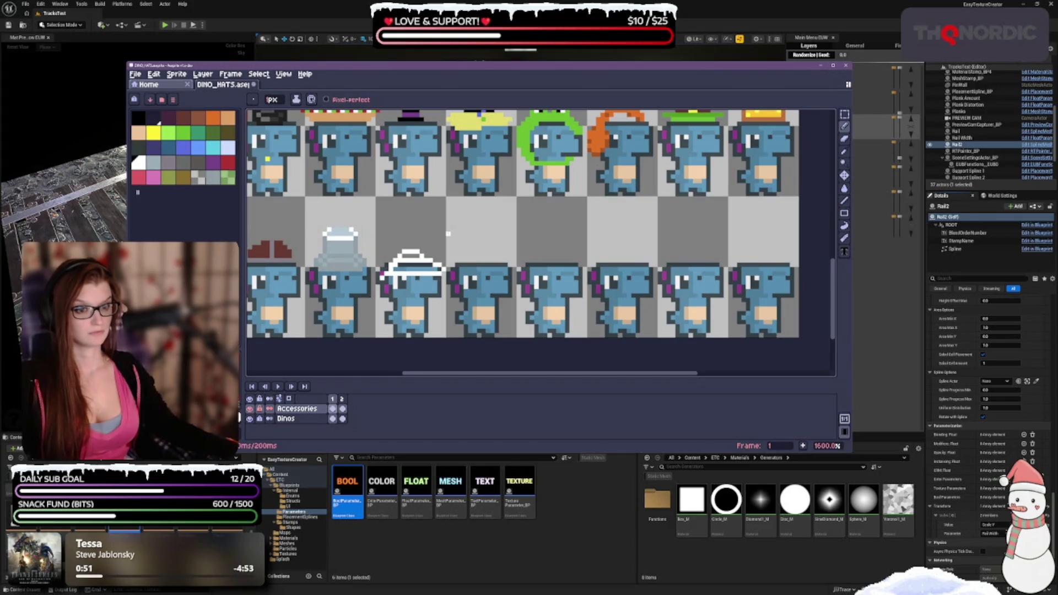
Step: Select green and paint a green band across the white hat
{"action": "left_click", "coordinate": [227, 177]}
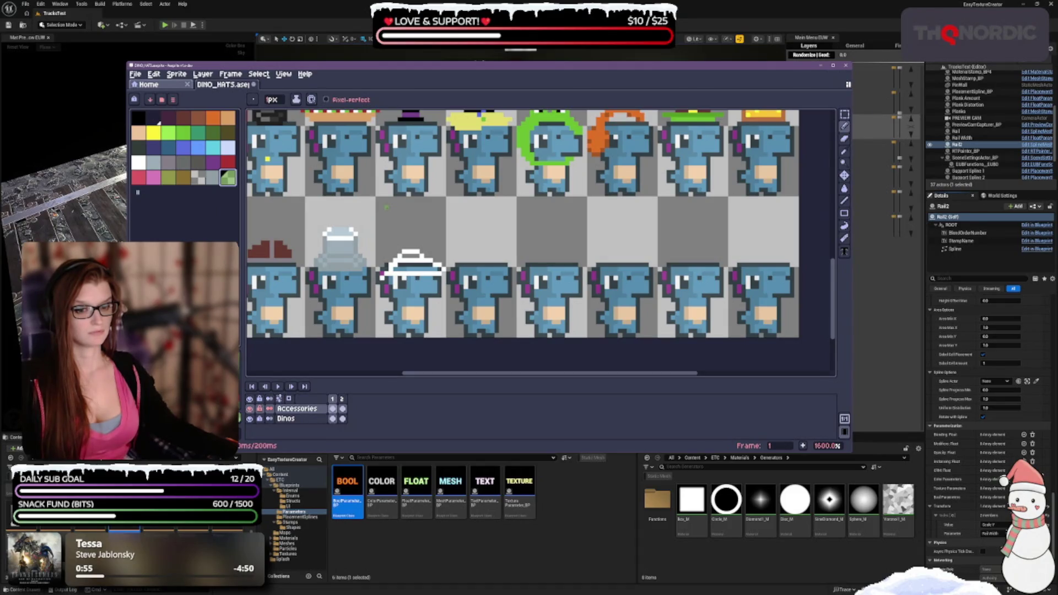
{"action": "left_click_drag", "start_coordinate": [396, 270], "coordinate": [435, 269]}
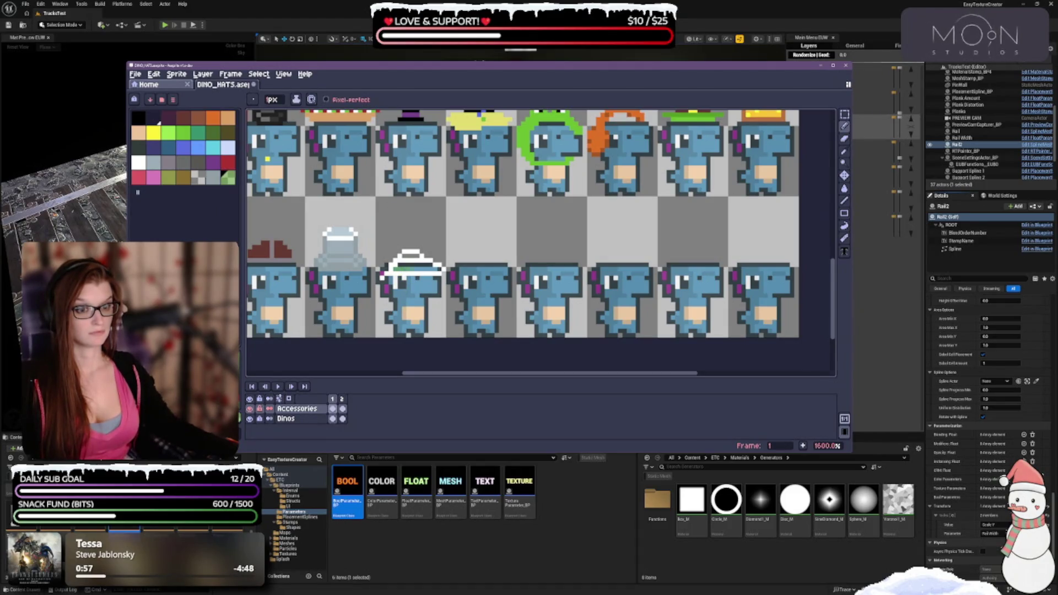
{"action": "left_click_drag", "start_coordinate": [398, 266], "coordinate": [430, 265]}
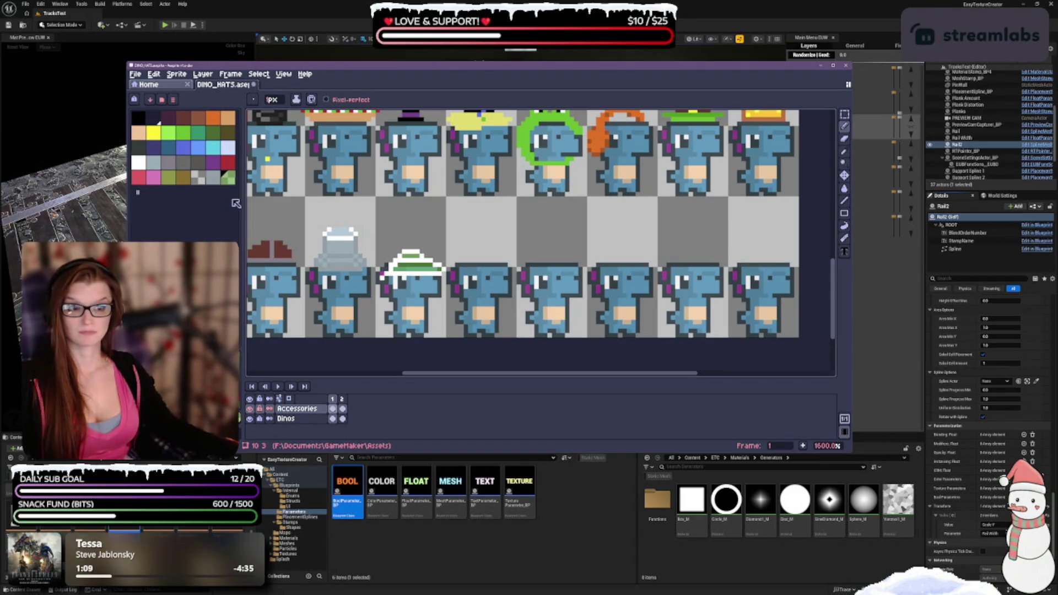
Step: Undo the green band, restoring the plain white hat
{"action": "scroll", "coordinate": [566, 234], "scroll_direction": "down", "scroll_amount": 4}
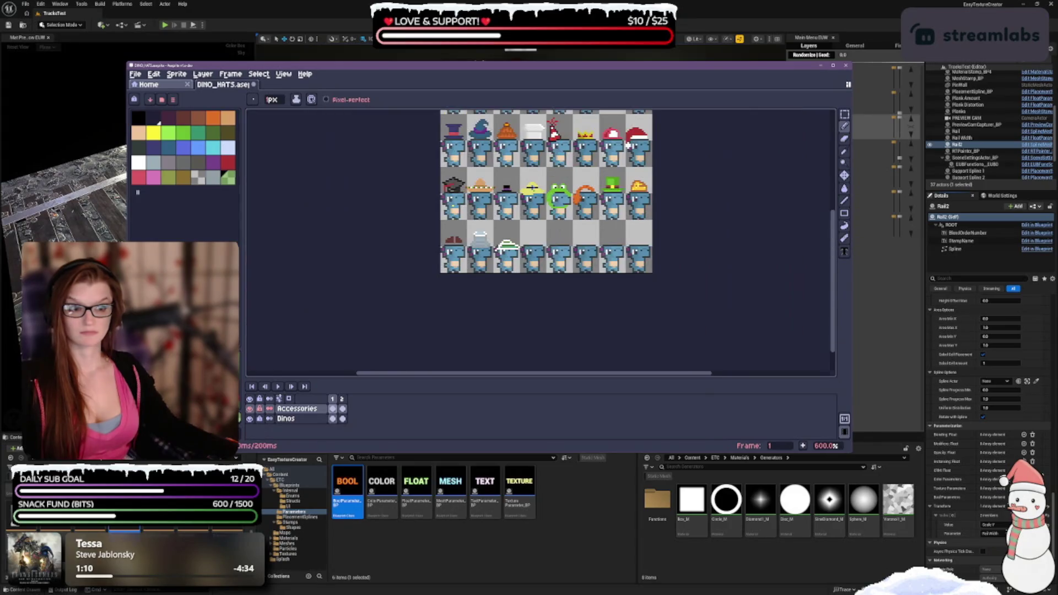
{"action": "scroll", "coordinate": [555, 251], "scroll_direction": "up", "scroll_amount": 3}
{"action": "key", "text": "ctrl+z"}
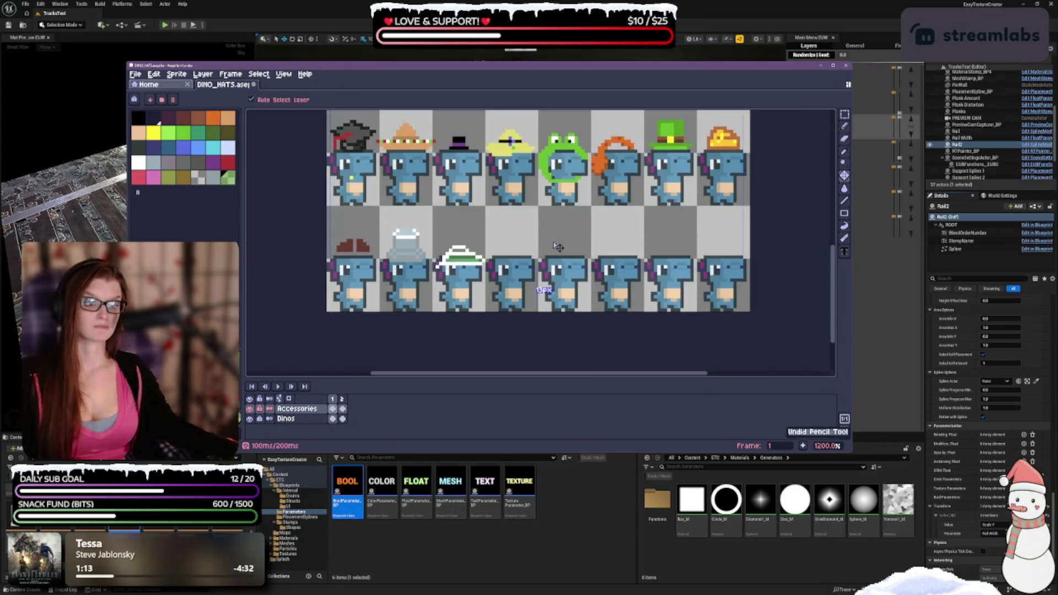
{"action": "left_click_drag", "start_coordinate": [503, 296], "coordinate": [495, 291]}
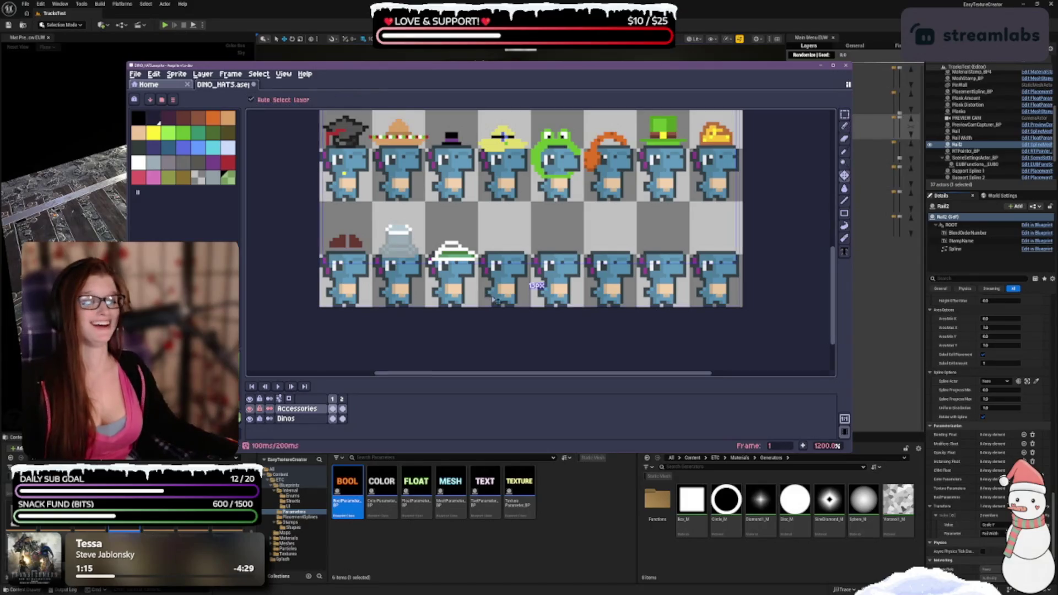
{"action": "key", "text": "ctrl+z"}
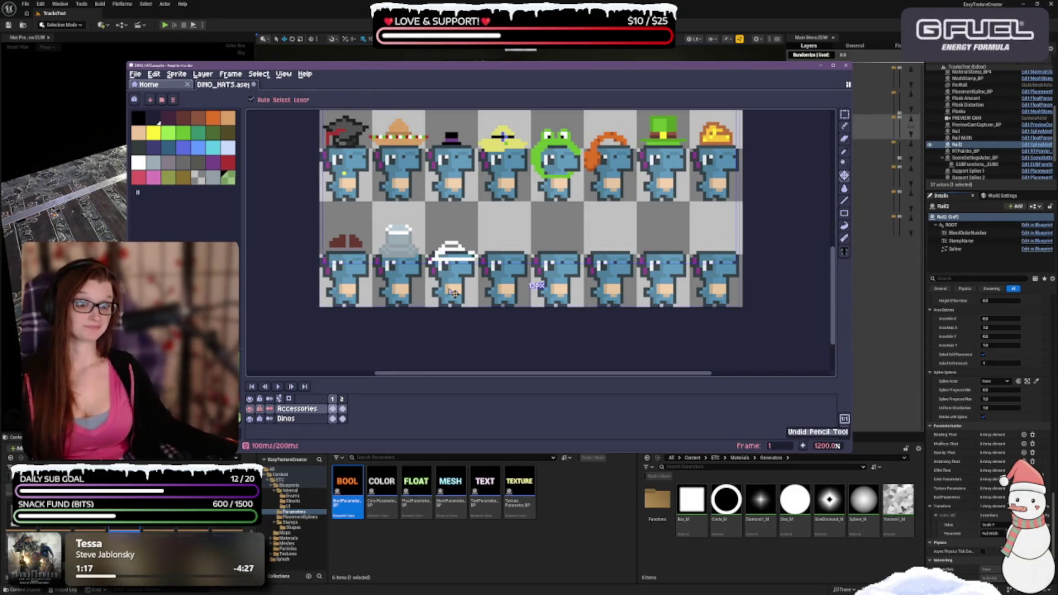
{"action": "key", "text": "ctrl+z"}
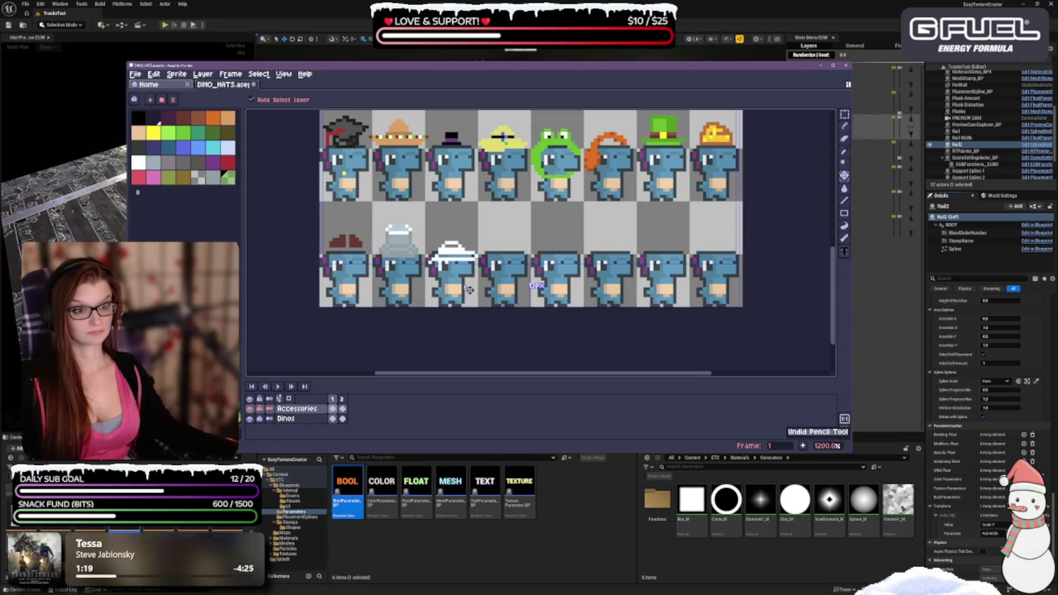
{"action": "key", "text": "ctrl+z"}
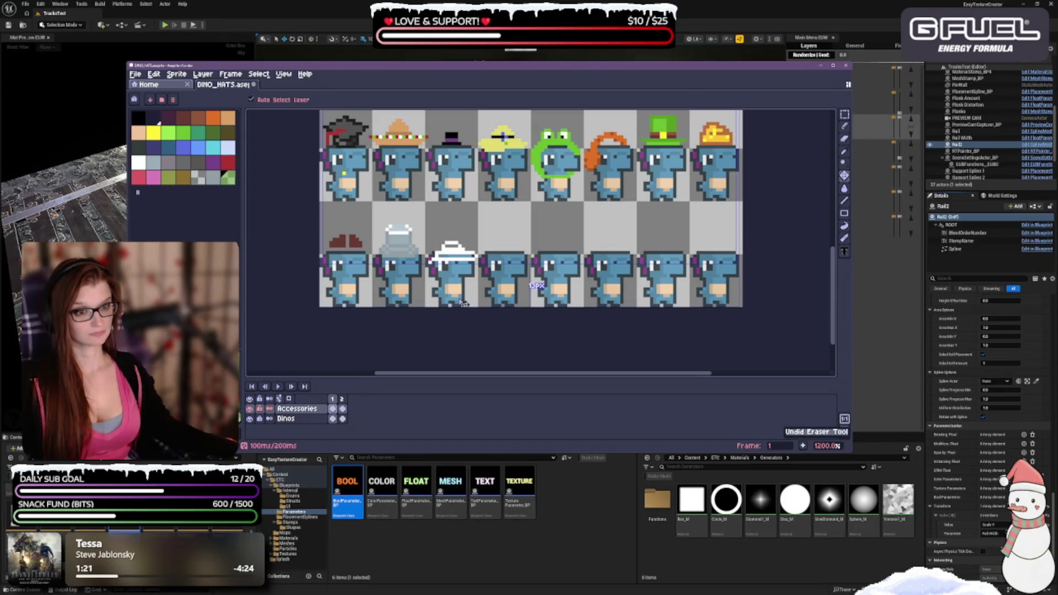
Step: Undo the hat back to a low brim, redo one stroke, and select white
{"action": "key", "text": "ctrl+z"}
{"action": "key", "text": "ctrl+z"}
{"action": "key", "text": "ctrl+z"}
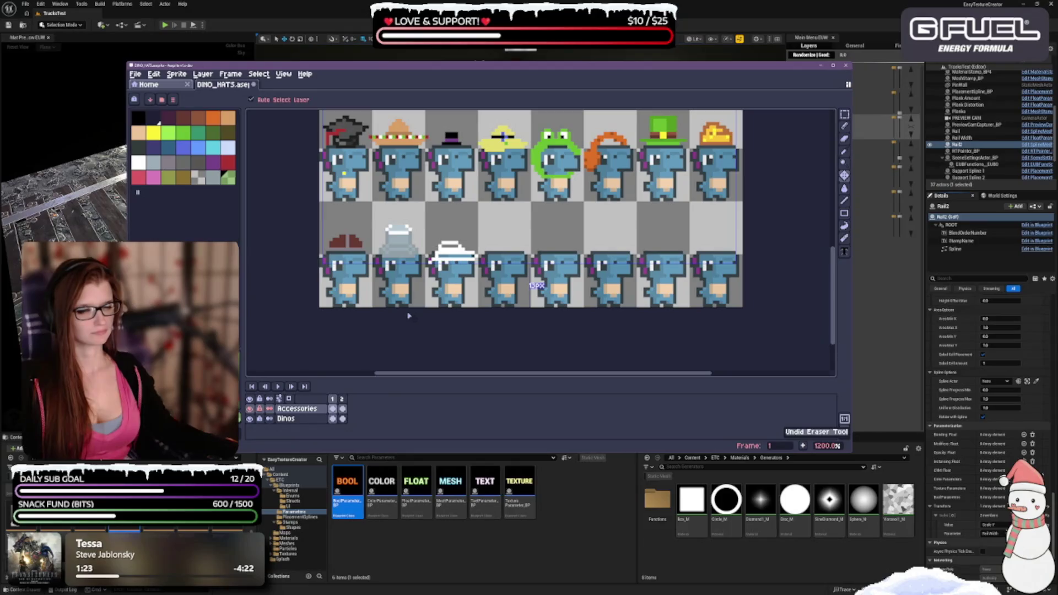
{"action": "key", "text": "ctrl+z"}
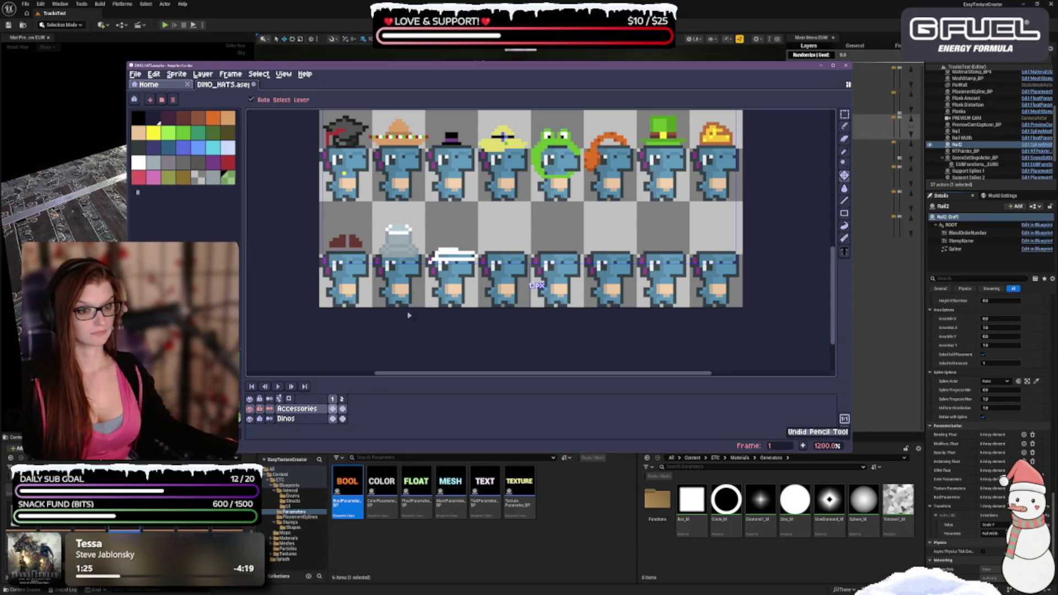
{"action": "key", "text": "ctrl+y"}
{"action": "key", "text": "ctrl+y"}
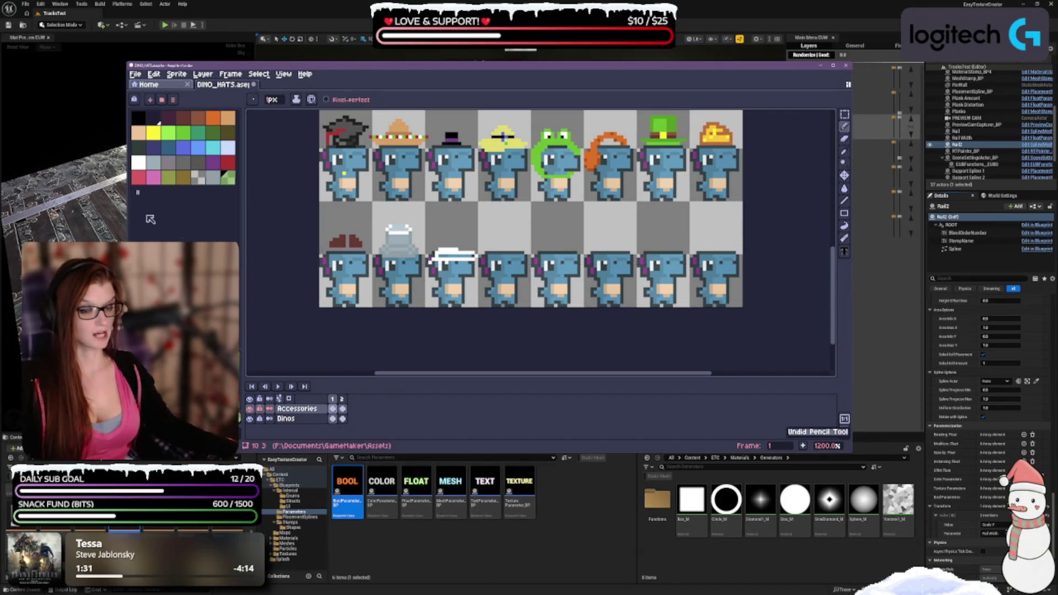
{"action": "left_click", "coordinate": [138, 162]}
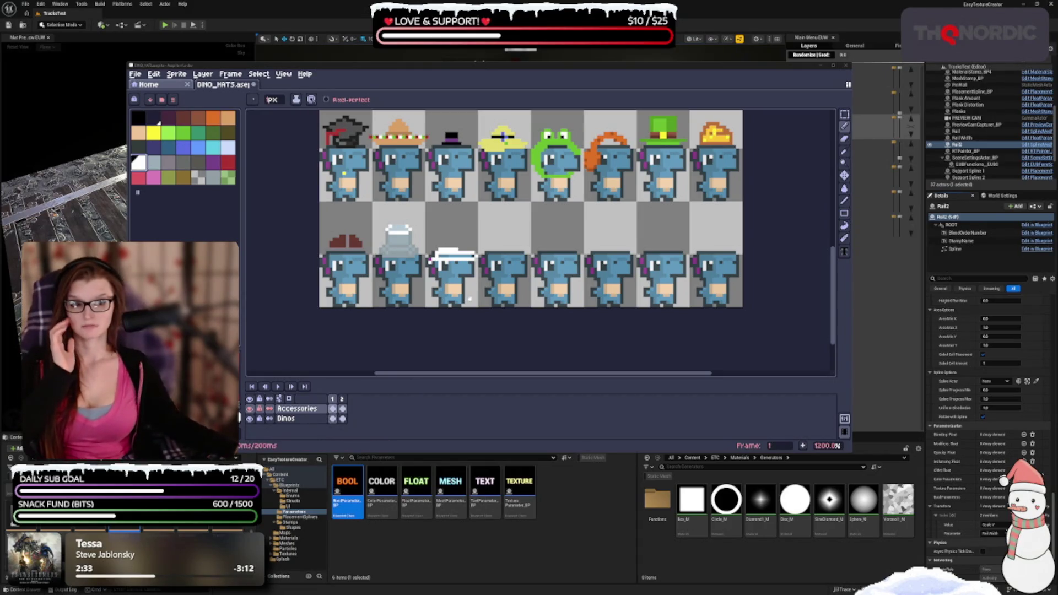
Step: Undo and erase the remaining white hat pixels so the third lower-row dino is bare
{"action": "left_click_drag", "start_coordinate": [467, 295], "coordinate": [463, 291]}
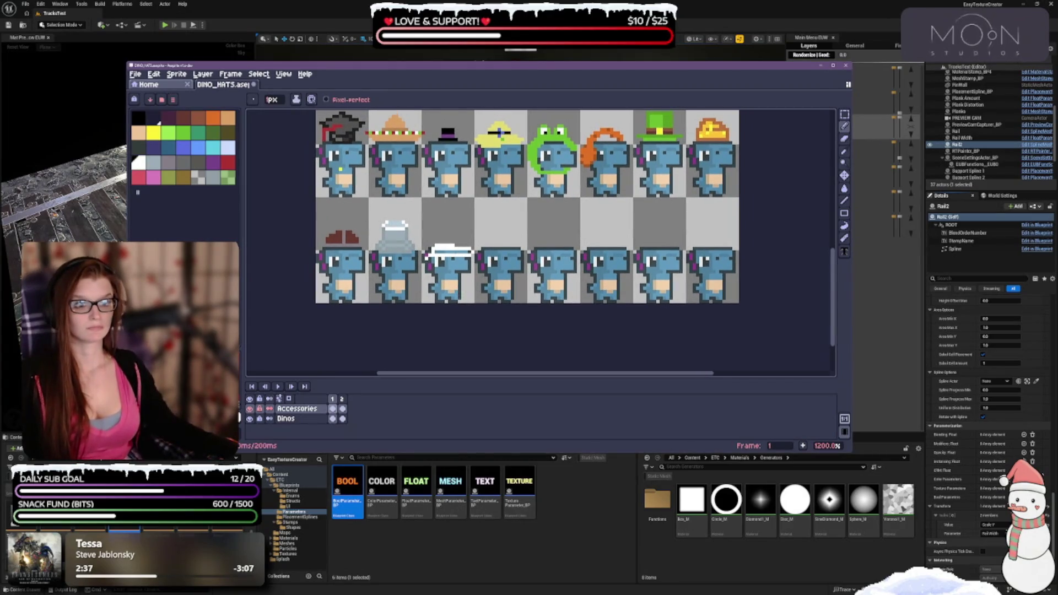
{"action": "key", "text": "ctrl+z"}
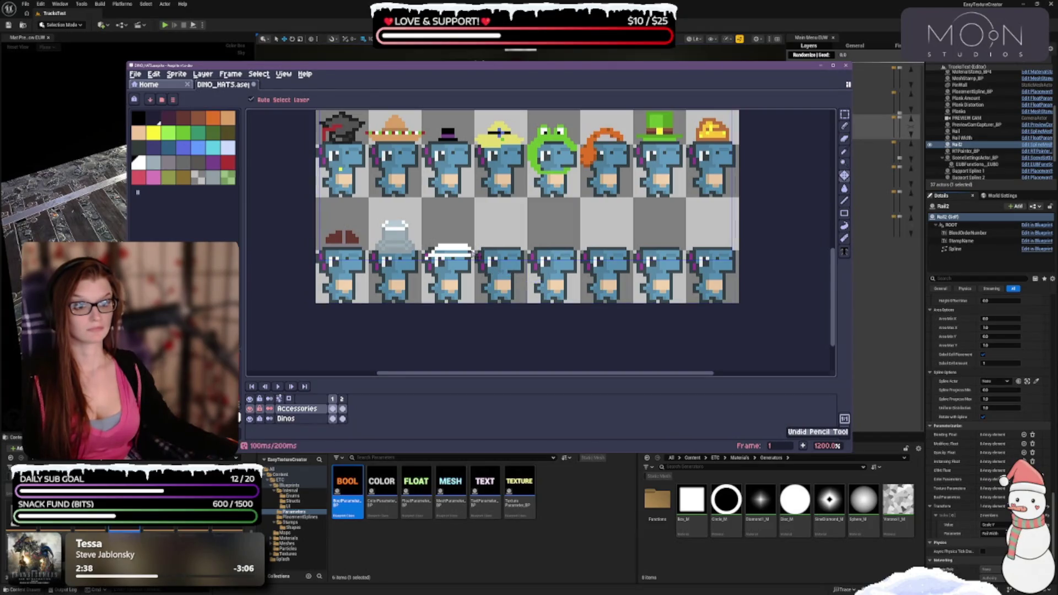
{"action": "key", "text": "b"}
{"action": "scroll", "coordinate": [457, 241], "scroll_direction": "up", "scroll_amount": 1}
{"action": "mouse_move", "coordinate": [417, 259]}
{"action": "left_mouse_down"}
{"action": "mouse_move", "coordinate": [476, 258]}
{"action": "mouse_move", "coordinate": [441, 246]}
{"action": "left_mouse_up"}
{"action": "key", "text": "b"}
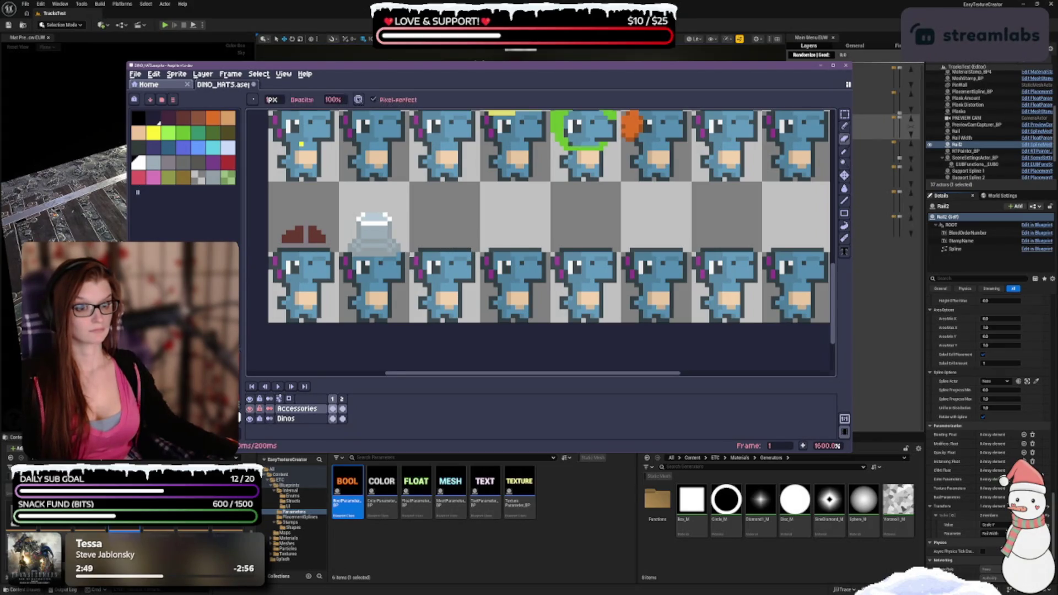
{"action": "key", "text": "e"}
{"action": "key", "text": "b"}
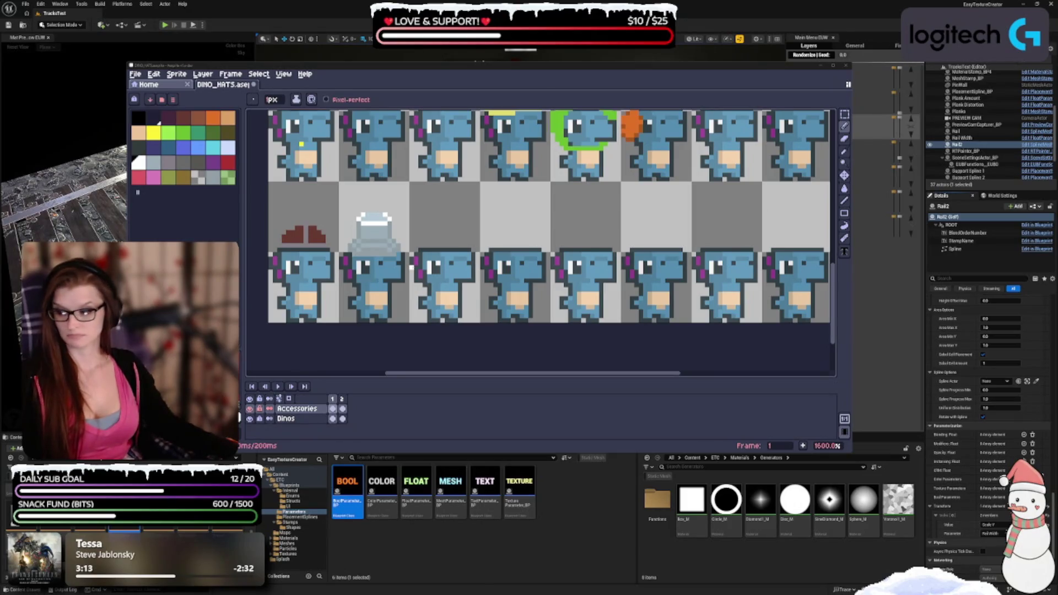
Step: Pencil a white hat outline left to right above the dino, curving its right edge downward
{"action": "left_click", "coordinate": [411, 265]}
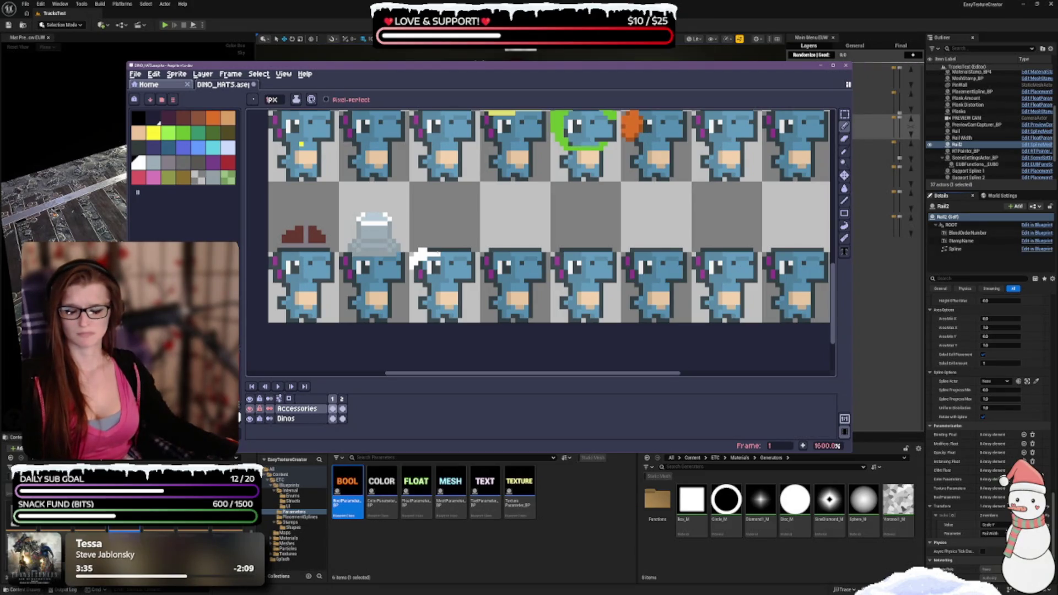
{"action": "left_click", "coordinate": [443, 249]}
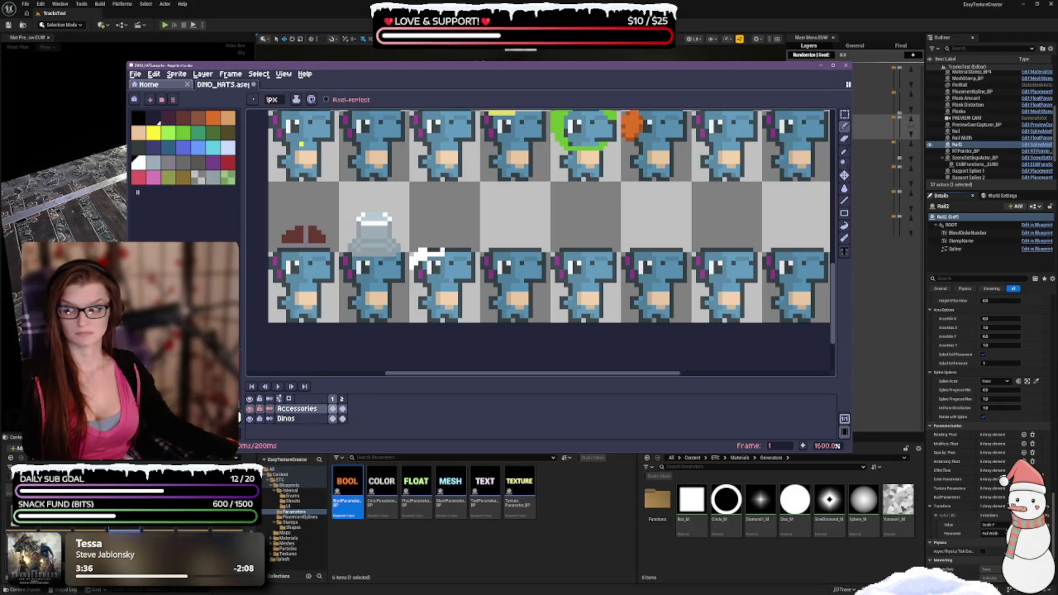
{"action": "left_click", "coordinate": [451, 255]}
{"action": "left_click", "coordinate": [452, 249]}
{"action": "left_click", "coordinate": [460, 250]}
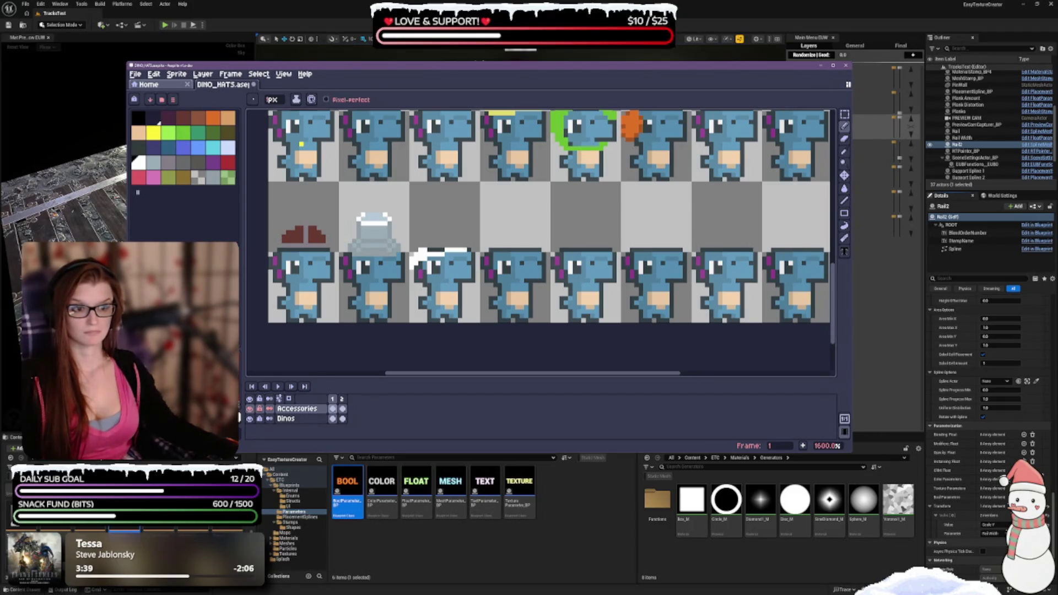
{"action": "left_click", "coordinate": [470, 249]}
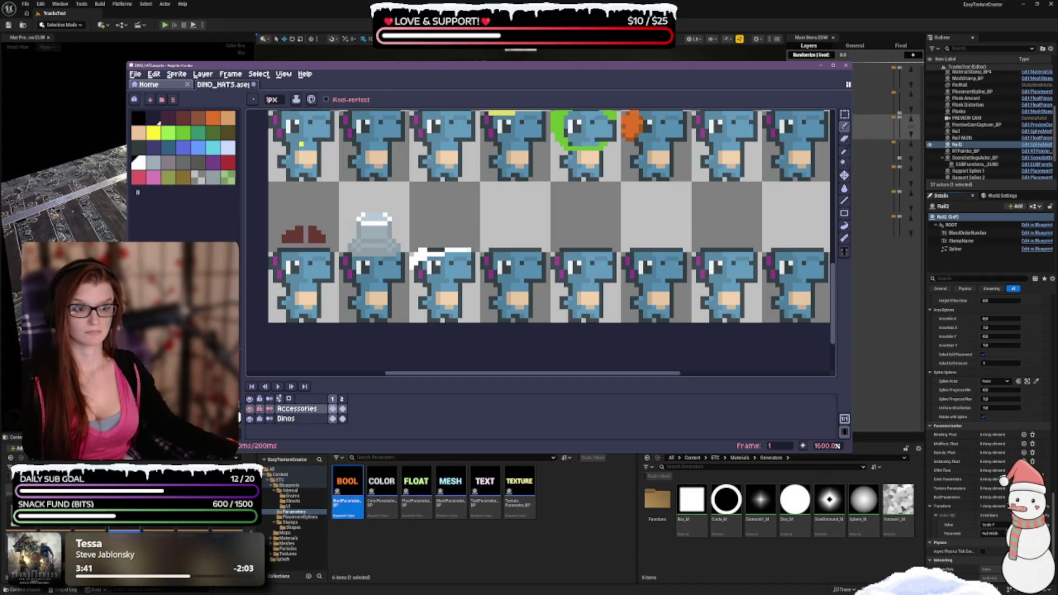
{"action": "left_click", "coordinate": [473, 250]}
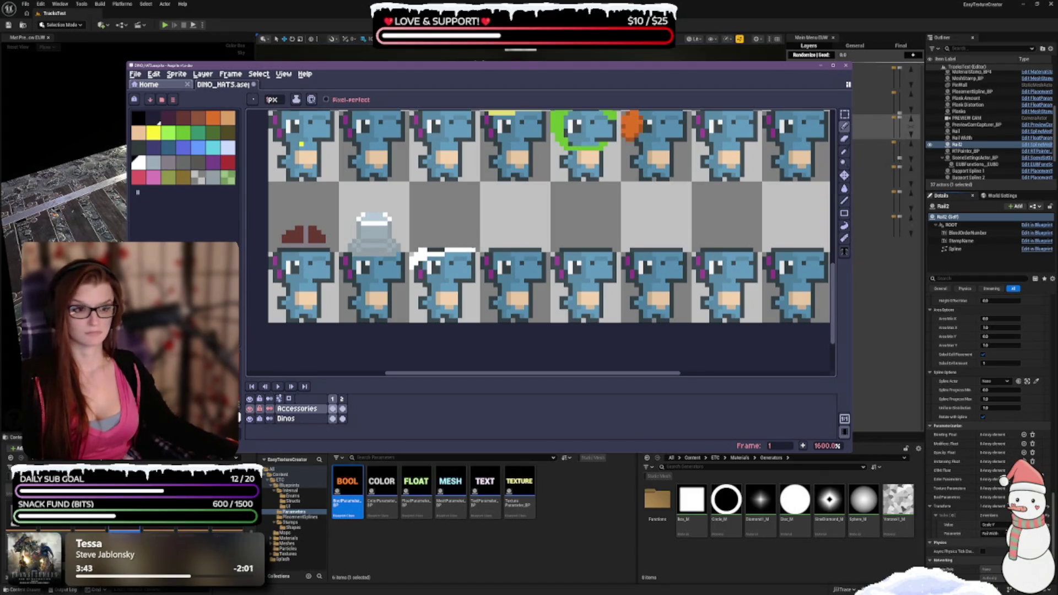
{"action": "left_click", "coordinate": [478, 255]}
{"action": "left_click", "coordinate": [478, 259]}
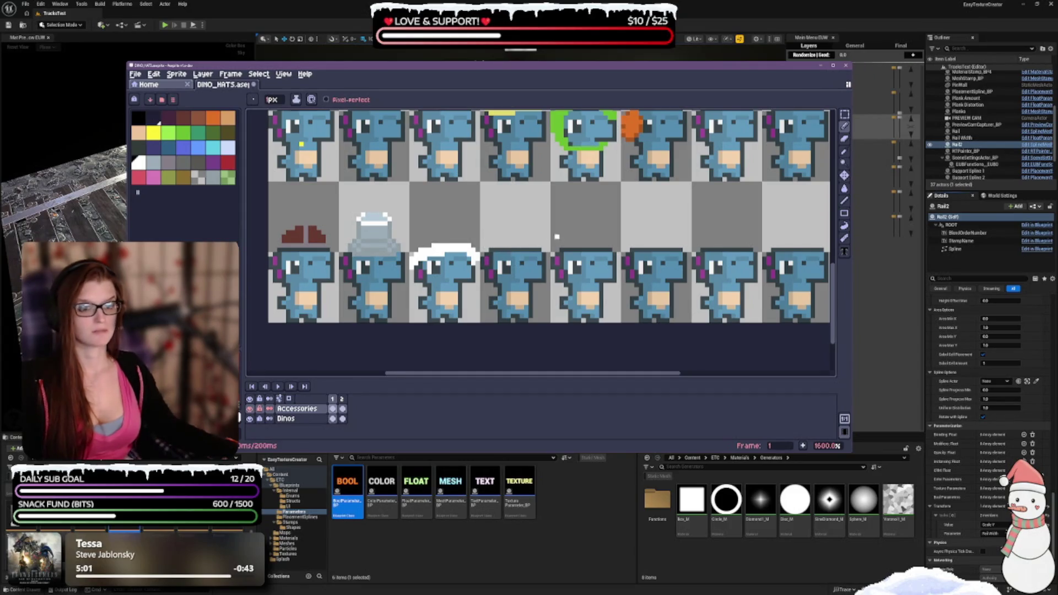
Step: Undo four white hat strokes and switch back to the Pencil
{"action": "key", "text": "ctrl+z"}
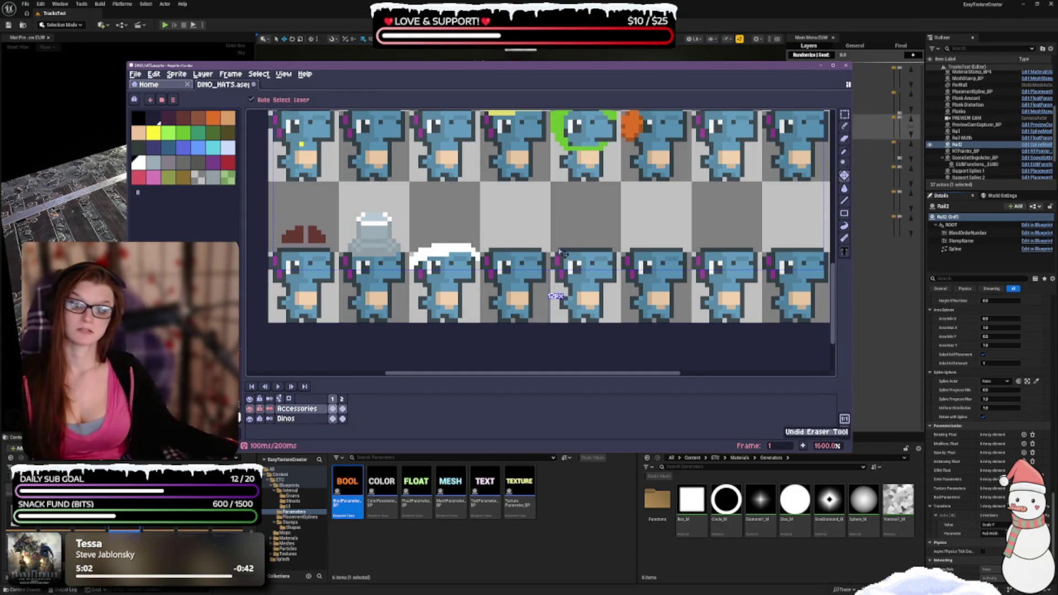
{"action": "key", "text": "ctrl+z"}
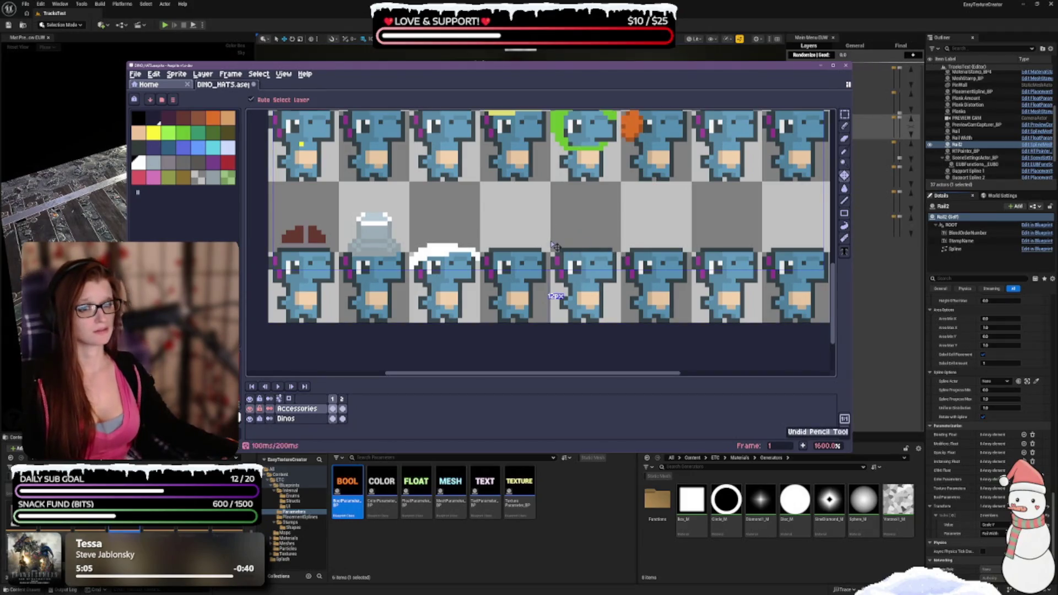
{"action": "key", "text": "ctrl+z"}
{"action": "key", "text": "ctrl+z"}
{"action": "key", "text": "ctrl+z"}
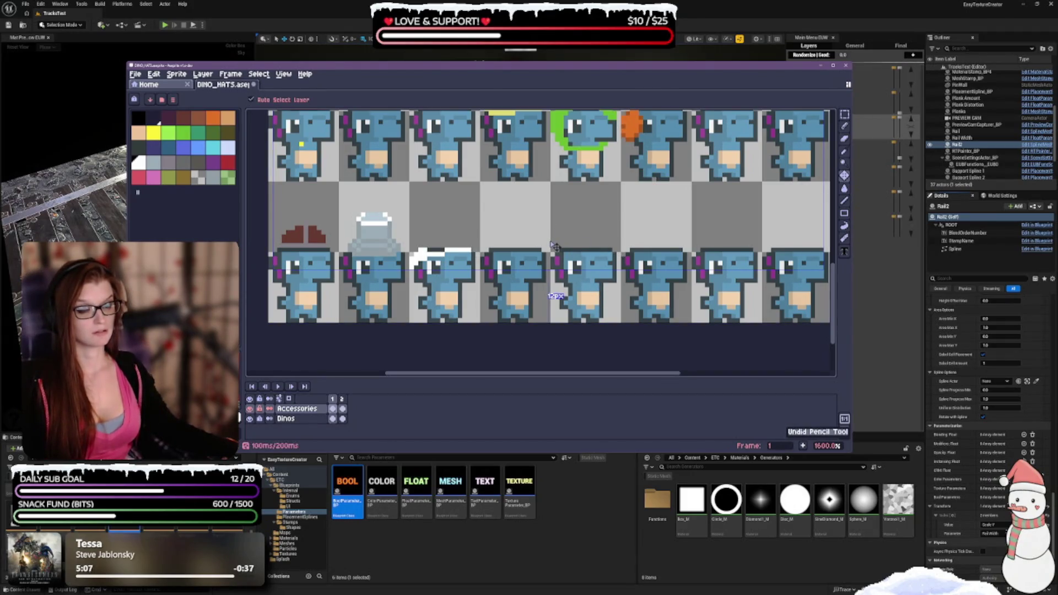
{"action": "key", "text": "ctrl+z"}
{"action": "key", "text": "ctrl+z"}
{"action": "key", "text": "ctrl+z"}
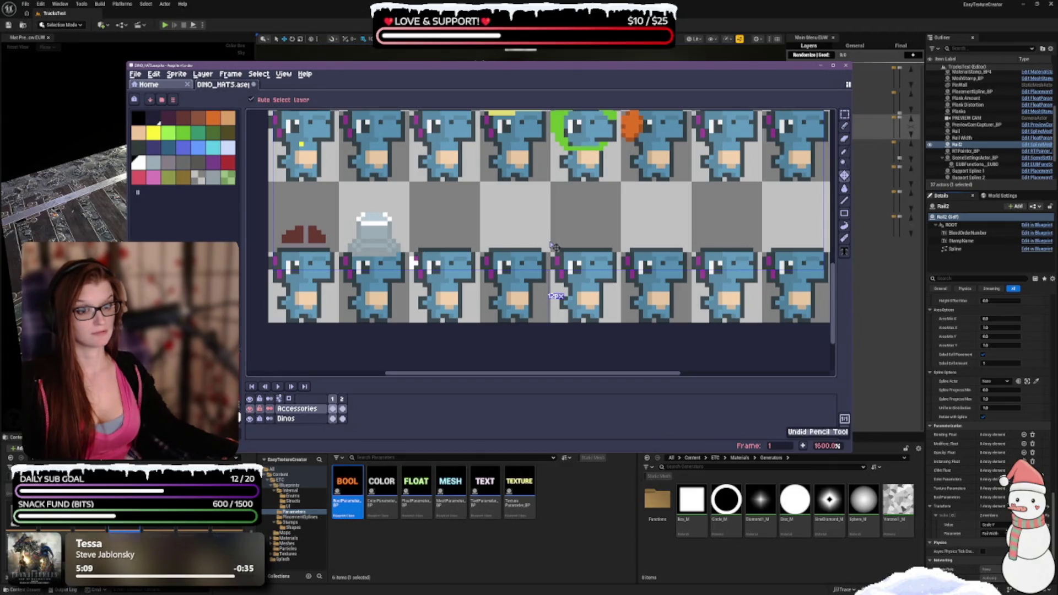
{"action": "key", "text": "b"}
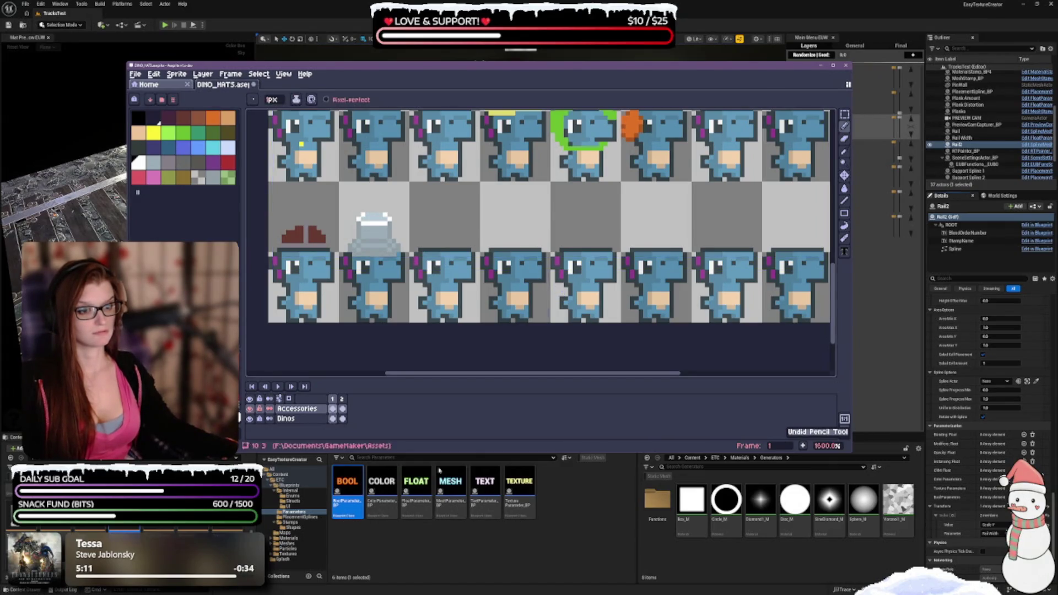
{"action": "scroll", "coordinate": [494, 295], "scroll_direction": "up", "scroll_amount": 2}
{"action": "scroll", "coordinate": [499, 286], "scroll_direction": "down", "scroll_amount": 1}
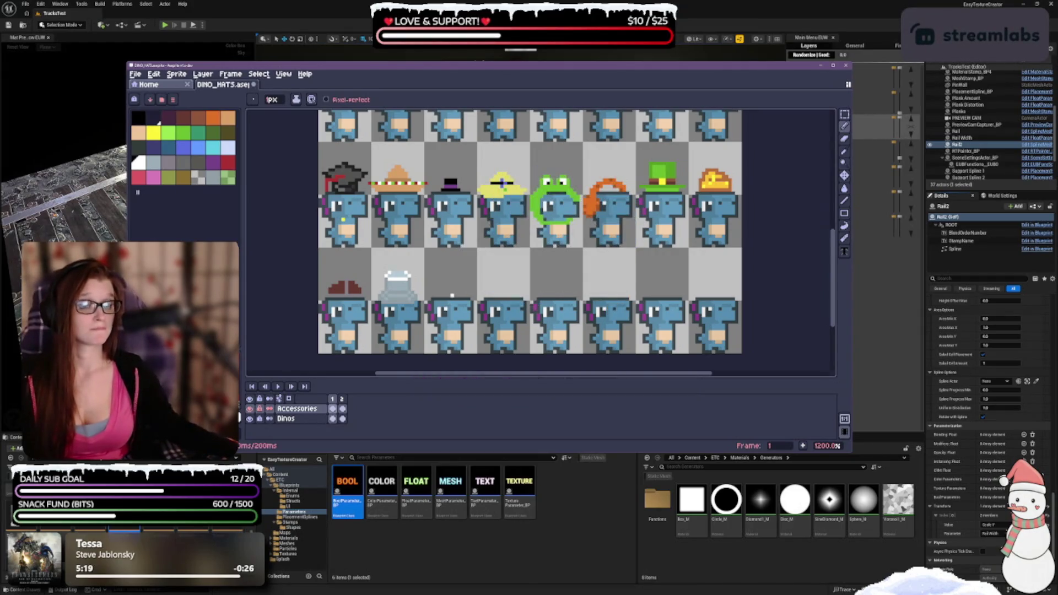
{"action": "scroll", "coordinate": [475, 265], "scroll_direction": "up", "scroll_amount": 2}
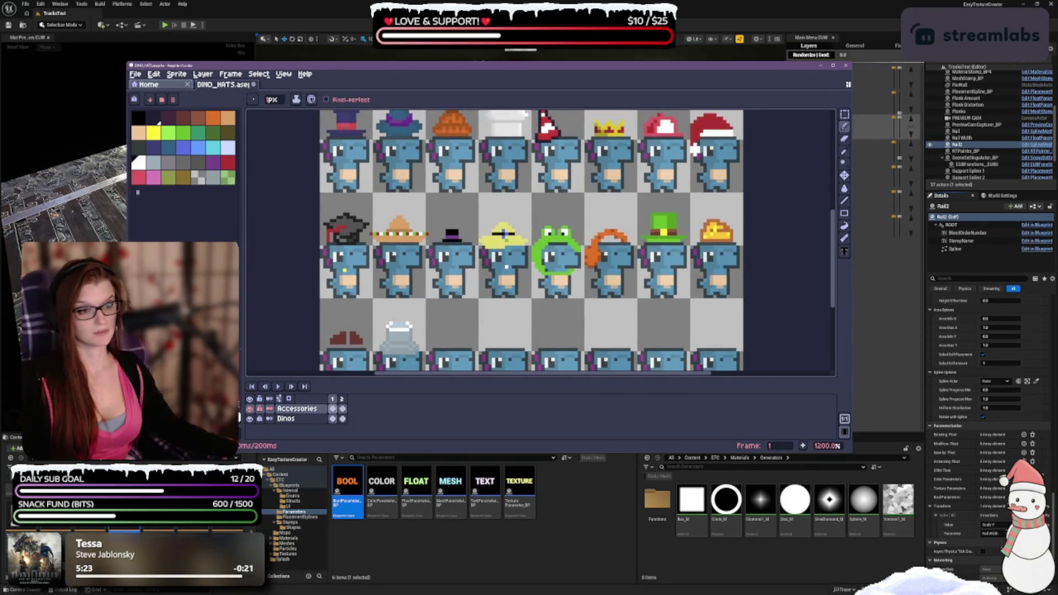
{"action": "scroll", "coordinate": [502, 285], "scroll_direction": "up", "scroll_amount": 3}
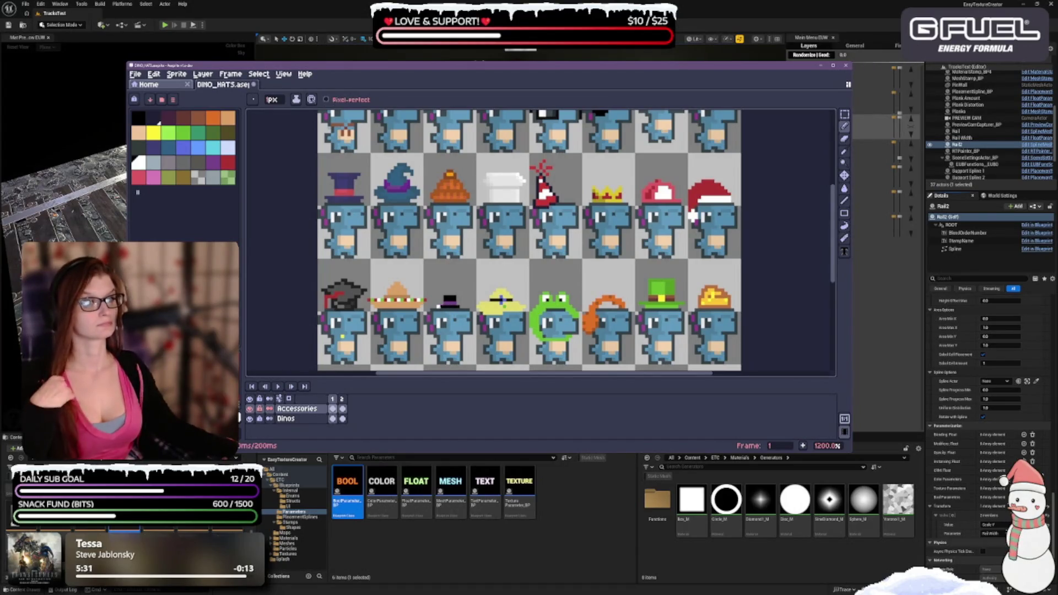
{"action": "scroll", "coordinate": [481, 262], "scroll_direction": "up", "scroll_amount": 3}
{"action": "scroll", "coordinate": [482, 262], "scroll_direction": "down", "scroll_amount": 5}
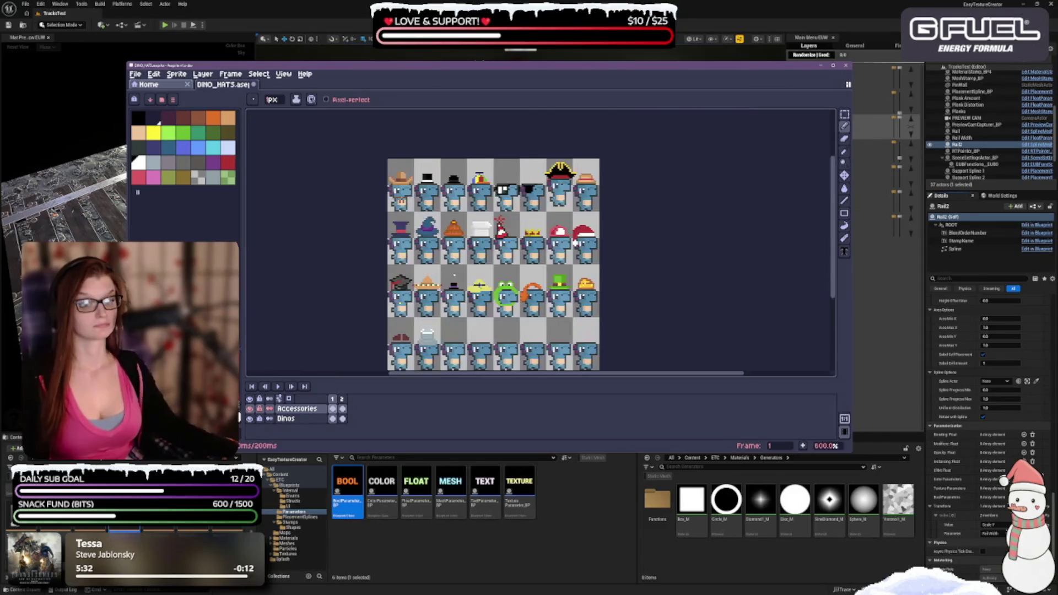
{"action": "left_click_drag", "start_coordinate": [482, 262], "coordinate": [473, 292]}
{"action": "scroll", "coordinate": [472, 293], "scroll_direction": "up", "scroll_amount": 1}
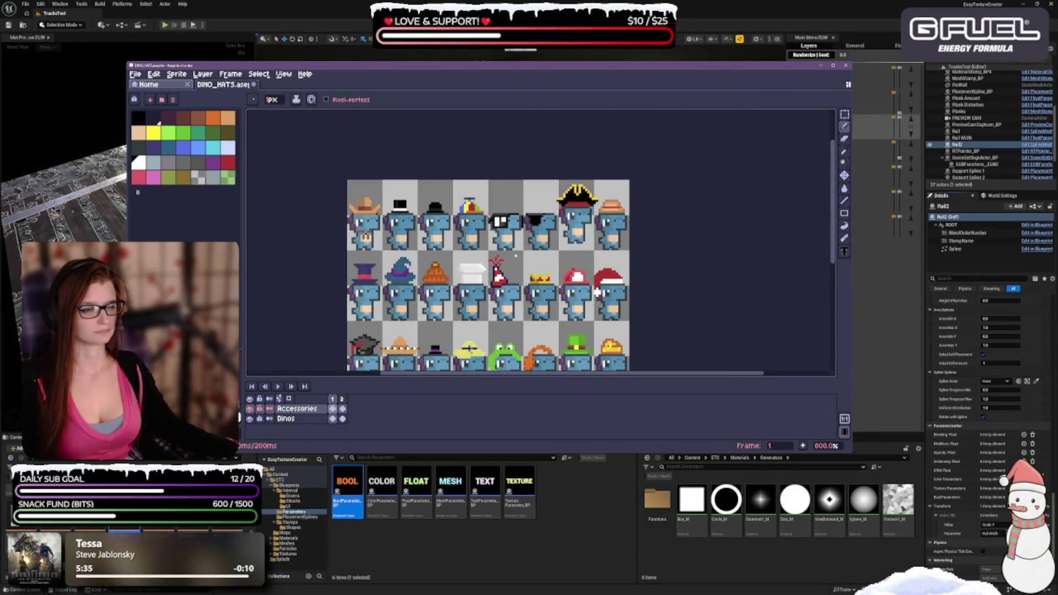
{"action": "left_click_drag", "start_coordinate": [515, 255], "coordinate": [516, 202]}
{"action": "scroll", "coordinate": [480, 317], "scroll_direction": "down", "scroll_amount": 2}
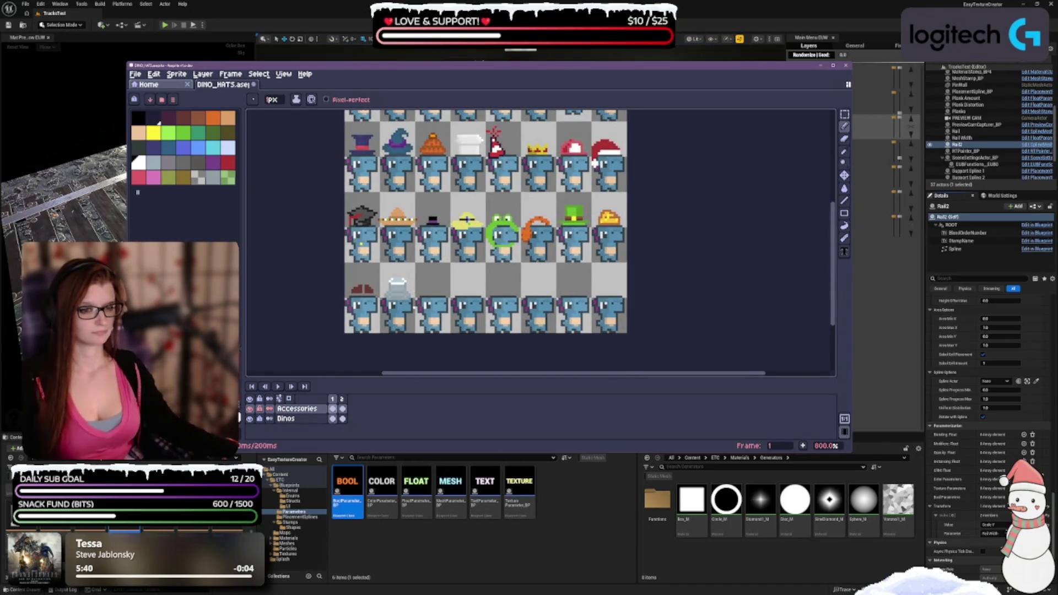
{"action": "scroll", "coordinate": [414, 310], "scroll_direction": "up", "scroll_amount": 3}
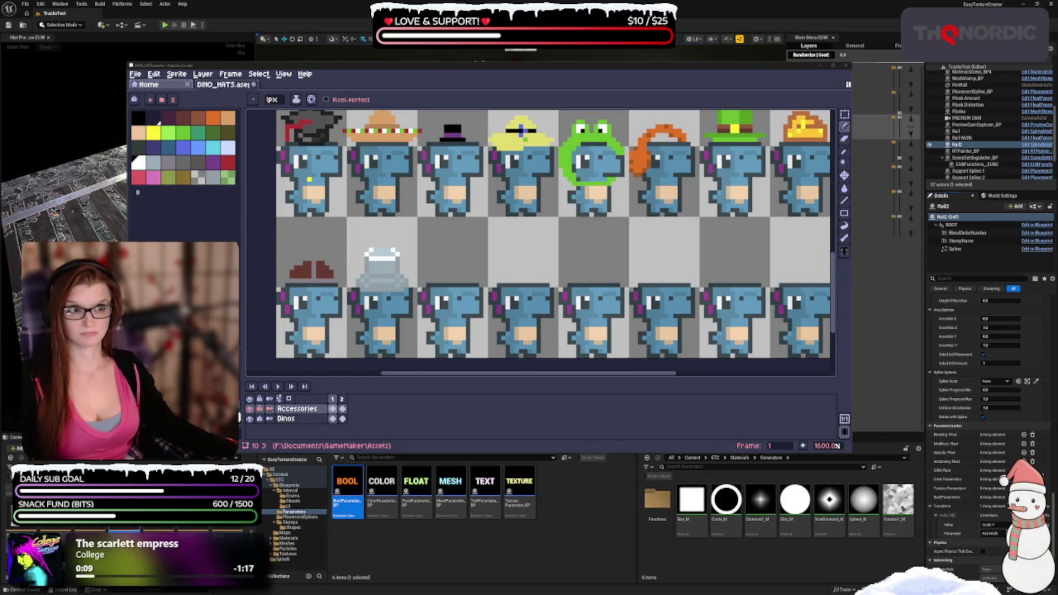
{"action": "scroll", "coordinate": [358, 193], "scroll_direction": "down", "scroll_amount": 2}
{"action": "scroll", "coordinate": [496, 221], "scroll_direction": "up", "scroll_amount": 3}
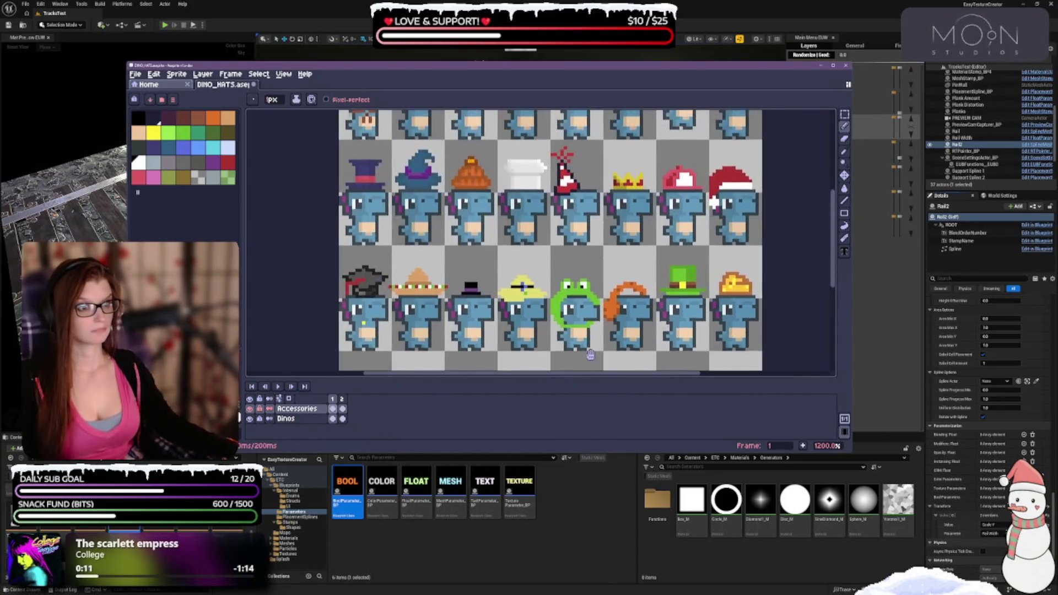
{"action": "scroll", "coordinate": [605, 201], "scroll_direction": "down", "scroll_amount": 5}
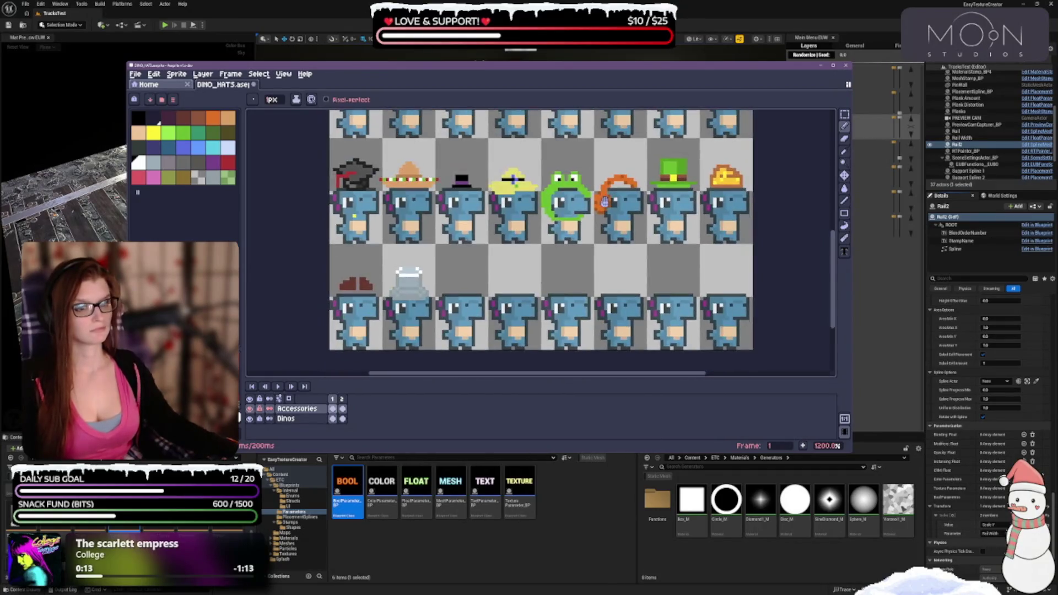